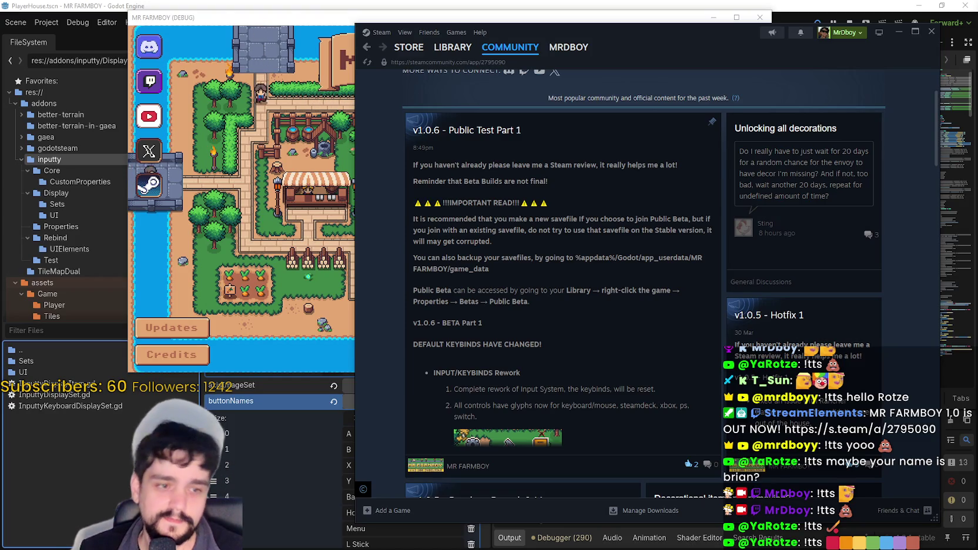
Bring the MR FARMBOY (DEBUG) window forward, scroll through its Continue save slots, and close the list.
key("alt+Tab")
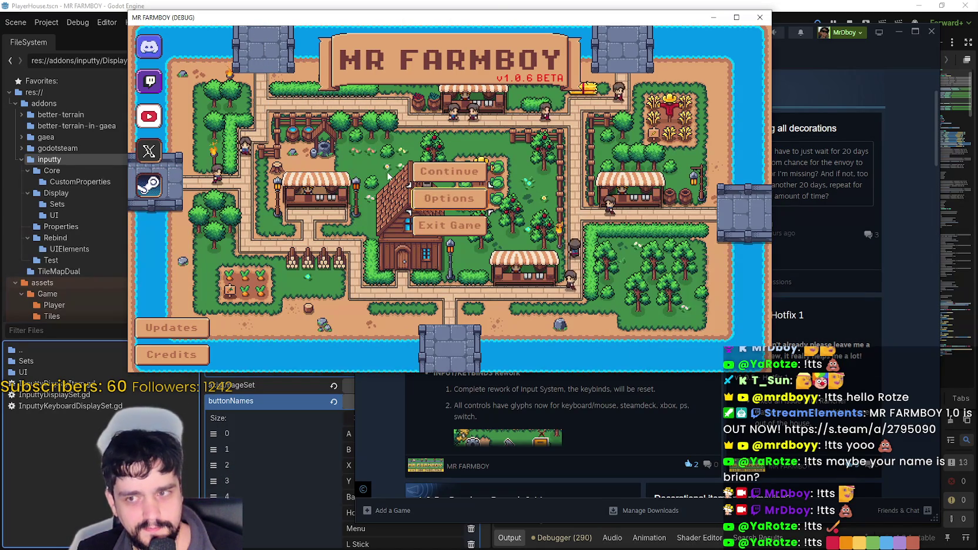
left_click_drag(490, 20, 640, 65)
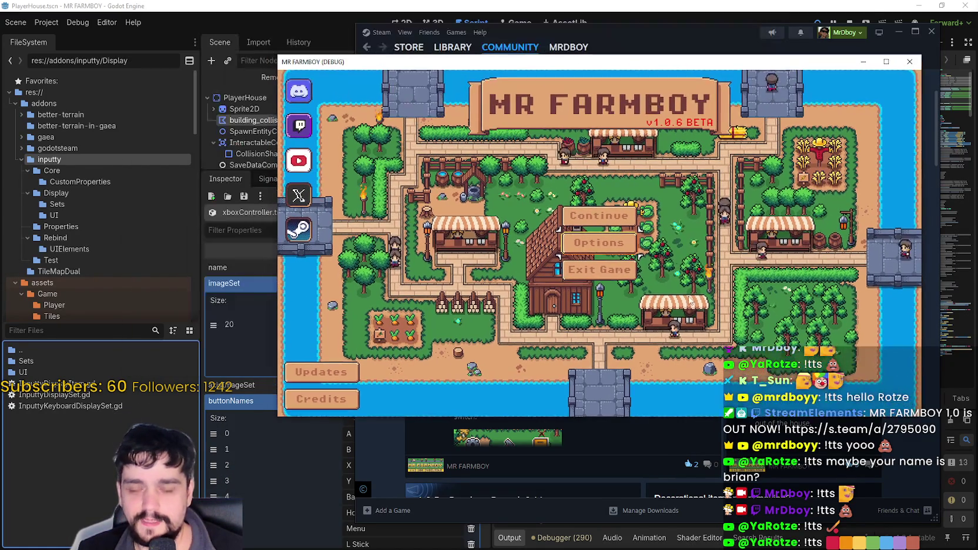
left_click(600, 215)
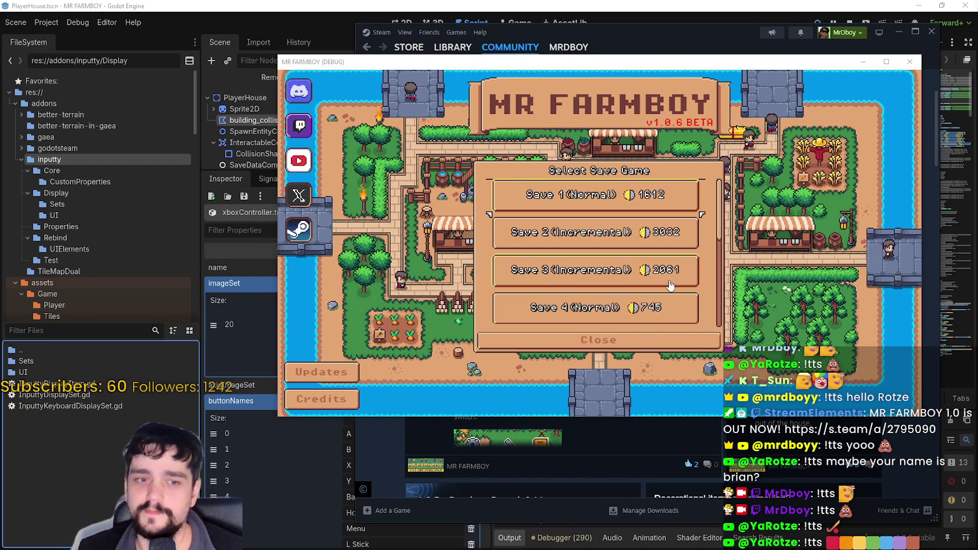
scroll(621, 323, "down", 2)
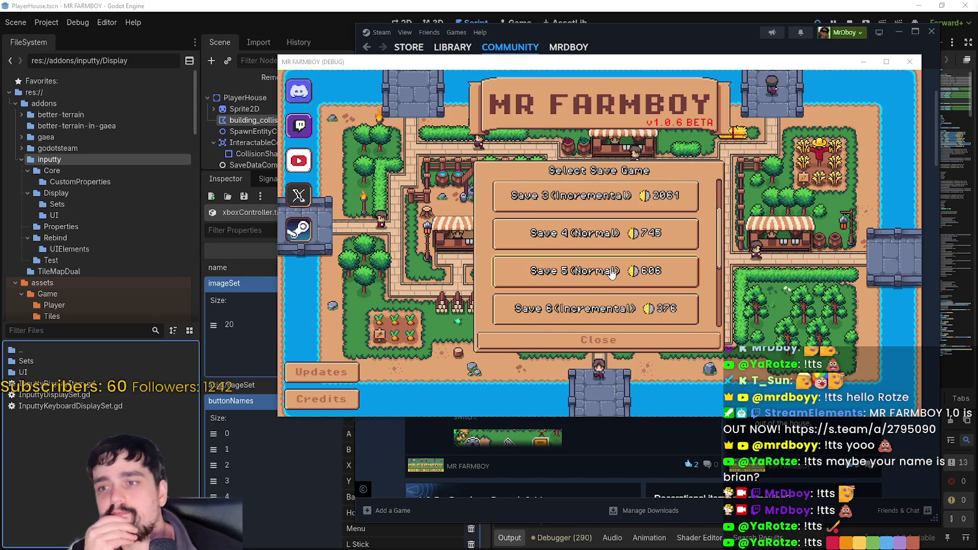
scroll(623, 325, "down", 1)
left_click(634, 341)
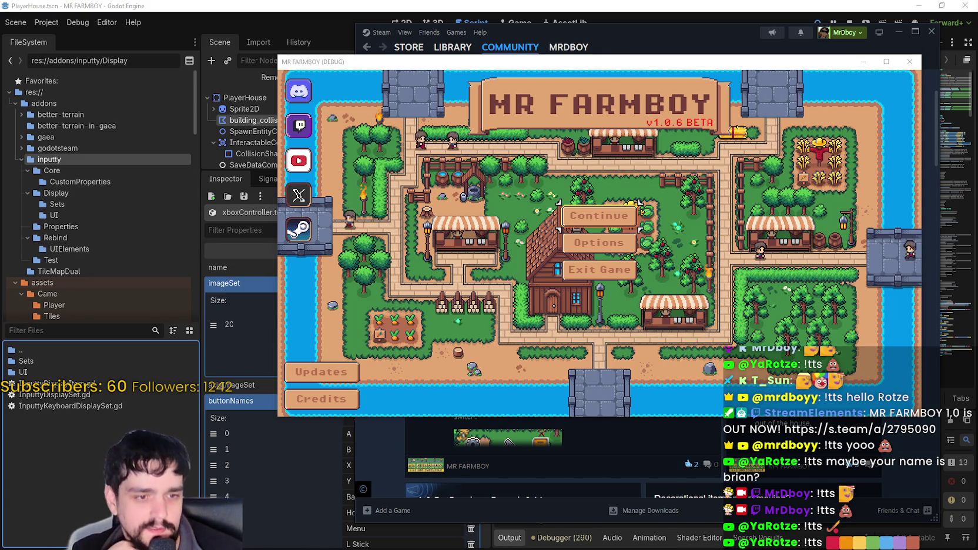
Reload MR FARMBOY's SteamDB charts to check the current 64 players, then go to the Trello Game Board.
key("alt+Tab")
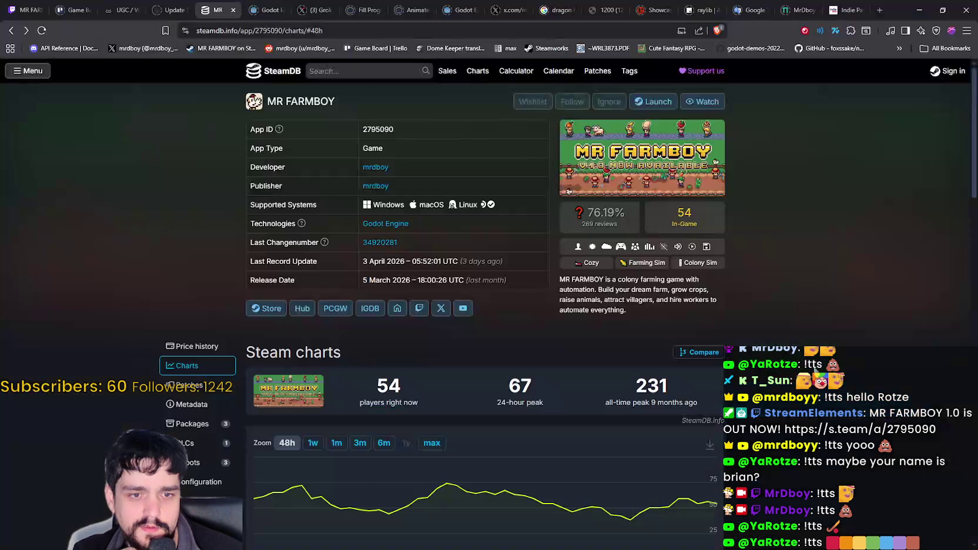
right_click(635, 150)
left_click(718, 188)
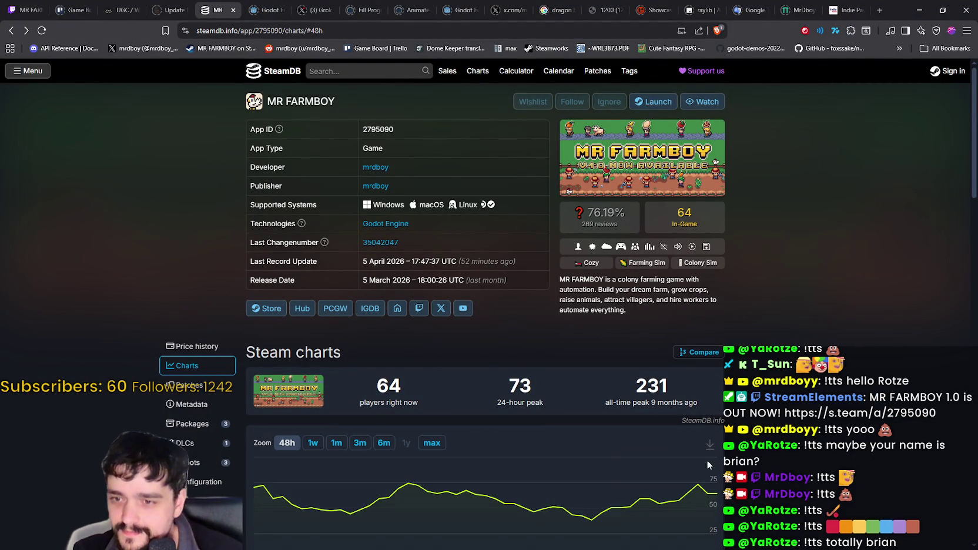
mouse_move(699, 493)
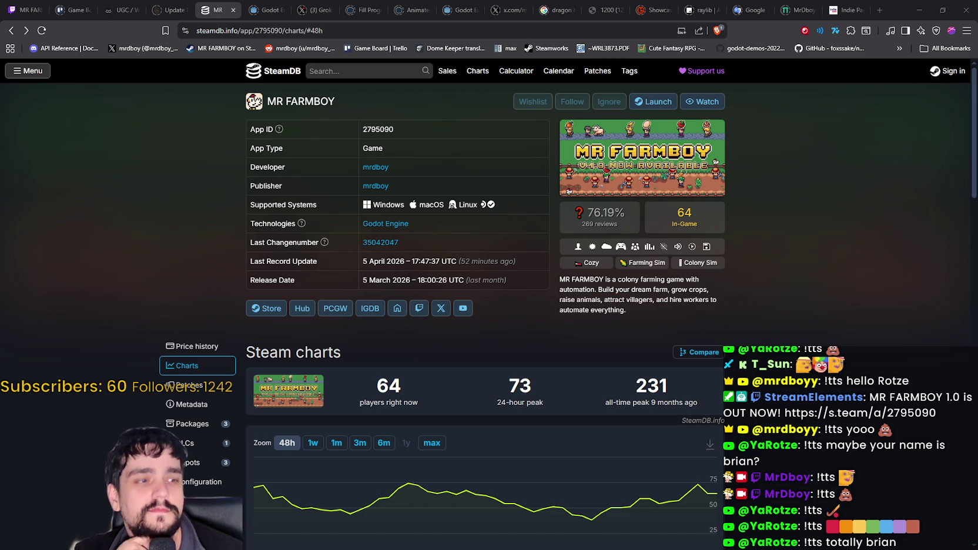
left_click(69, 10)
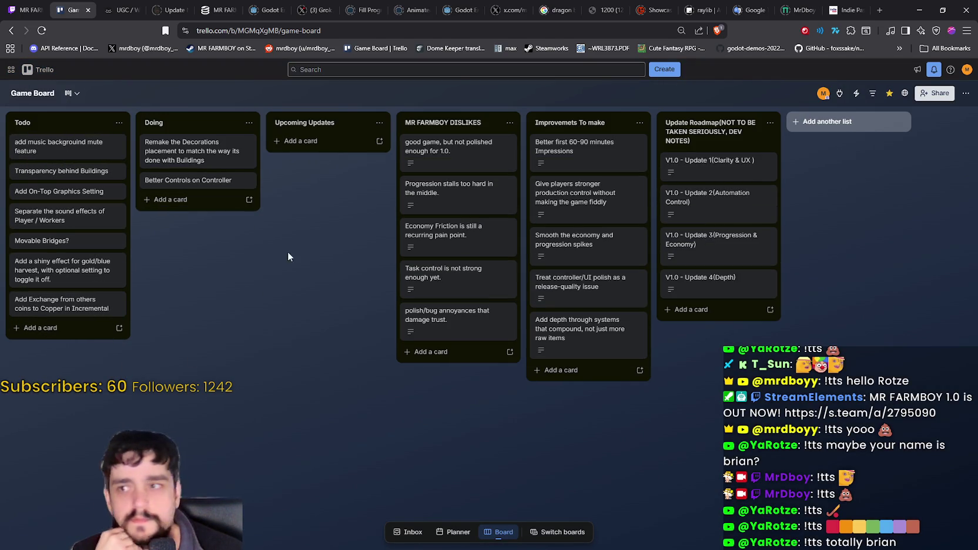
Tick the completion circles on the decorations-remake and Better Controls on Controller cards in Doing.
left_click(147, 146)
left_click(148, 180)
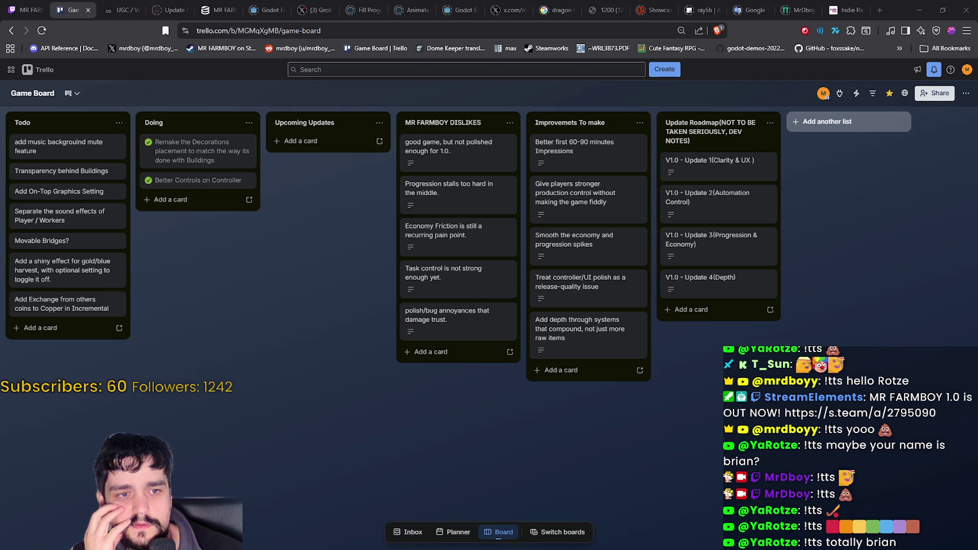
key("alt+Tab")
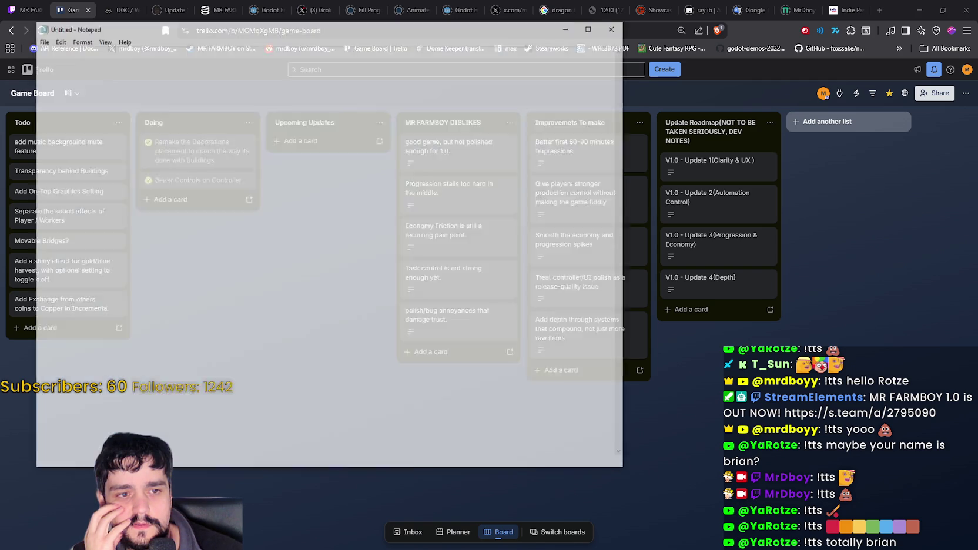
left_click_drag(206, 112, 34, 76)
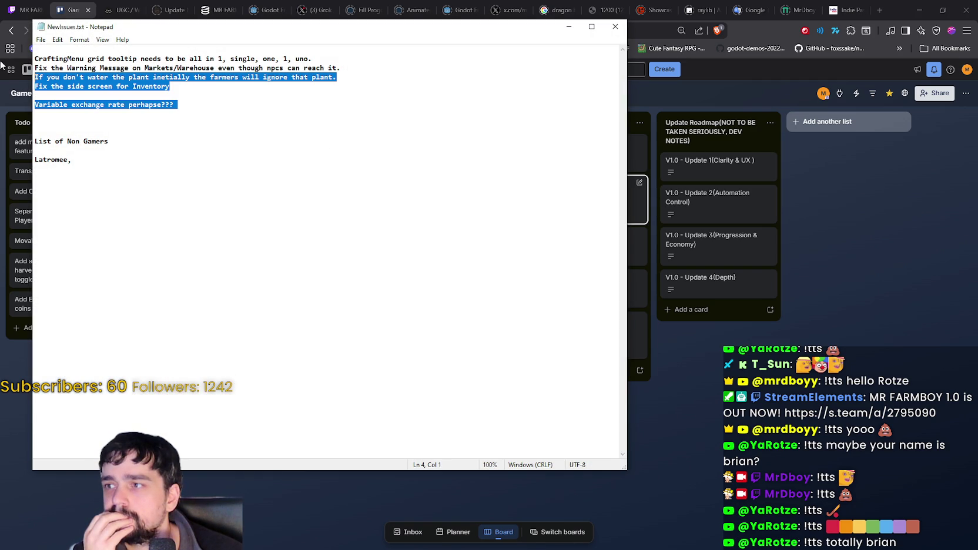
left_click(155, 129)
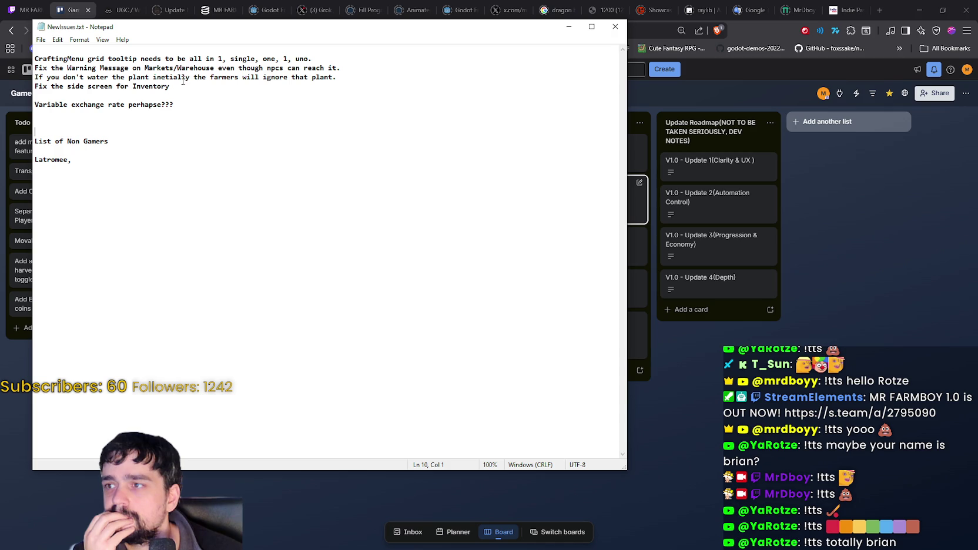
mouse_move(182, 82)
left_mouse_down()
mouse_move(15, 82)
mouse_move(24, 59)
left_mouse_up()
left_click(20, 57)
key("ctrl+a")
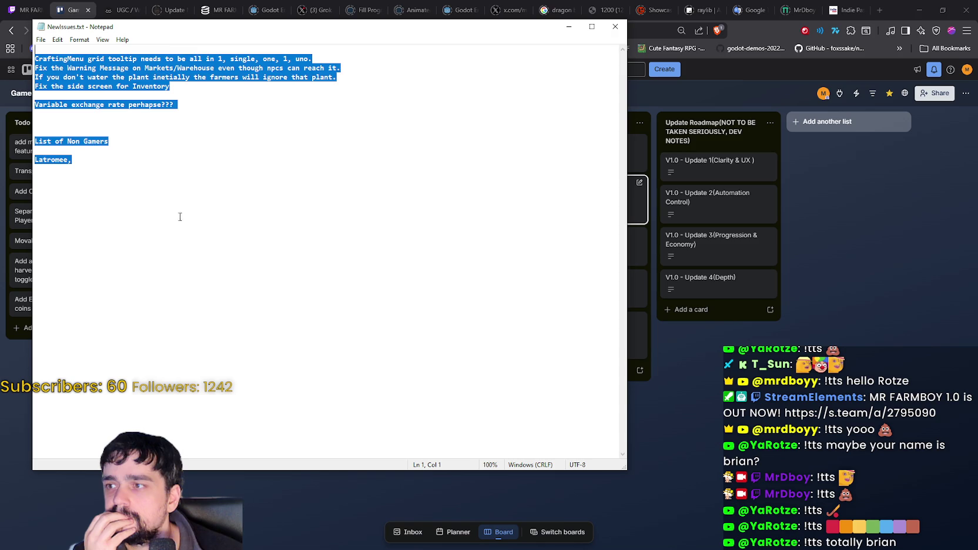
left_click(180, 217)
left_click(615, 26)
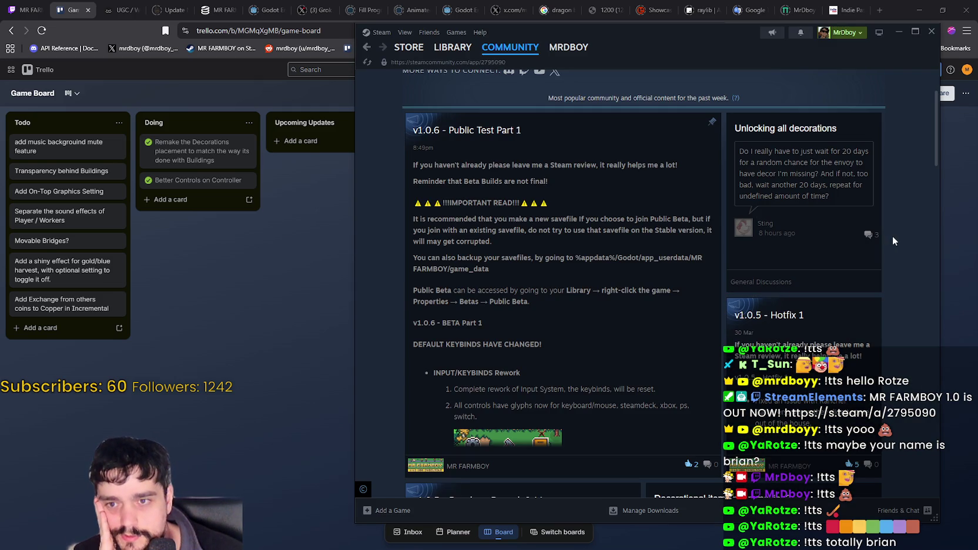
Read through the v1.0.6 Public Test Part 1 post on the Steam Community hub.
right_click(892, 235)
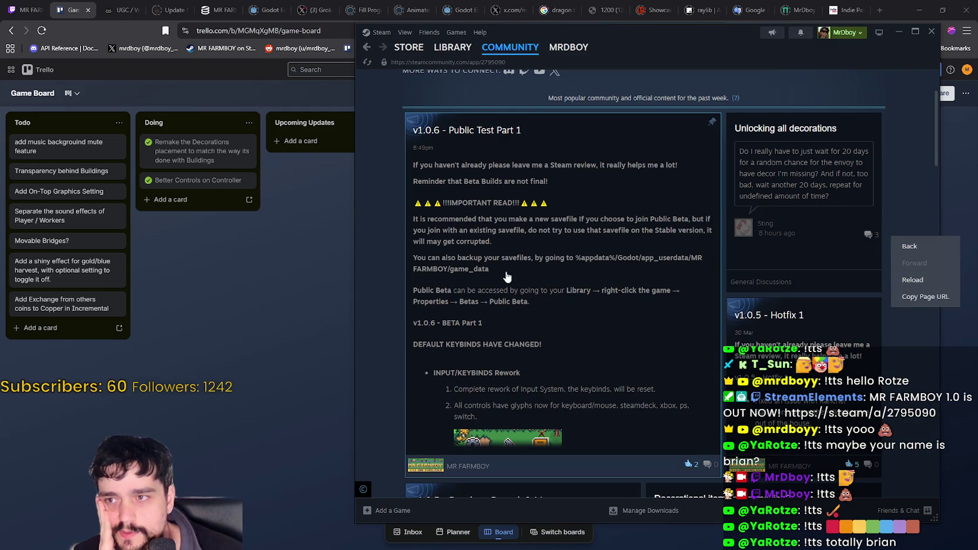
left_click(633, 318)
scroll(613, 297, "down", 3)
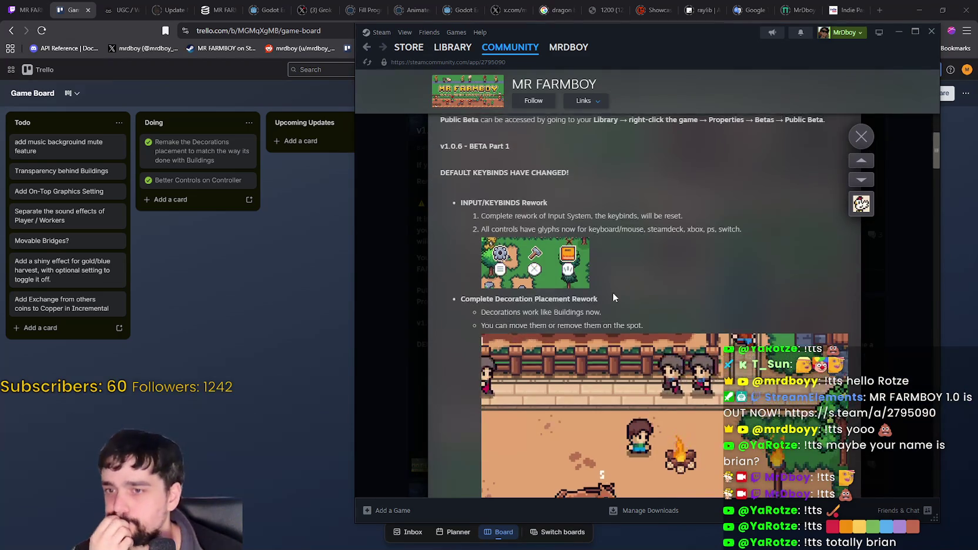
scroll(613, 292, "up", 3)
scroll(613, 292, "down", 5)
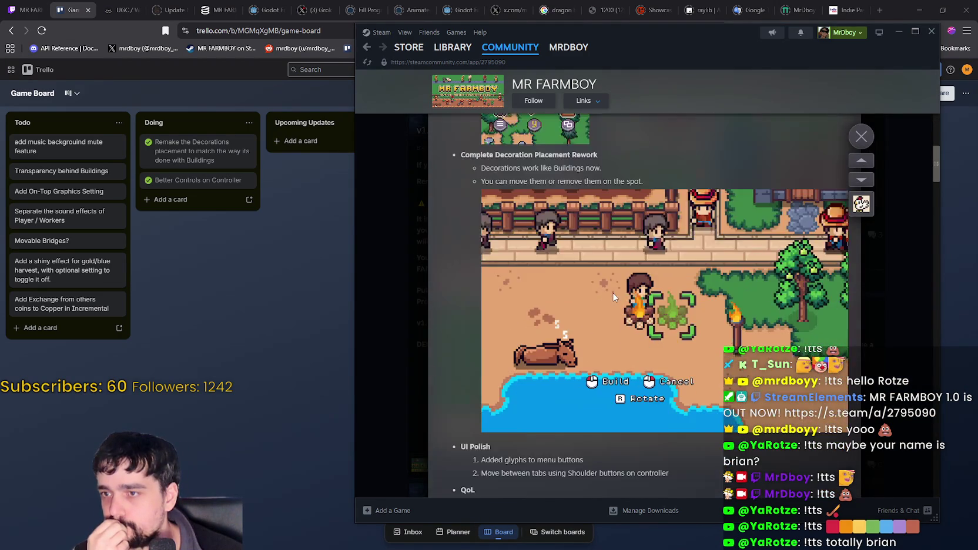
scroll(614, 292, "down", 10)
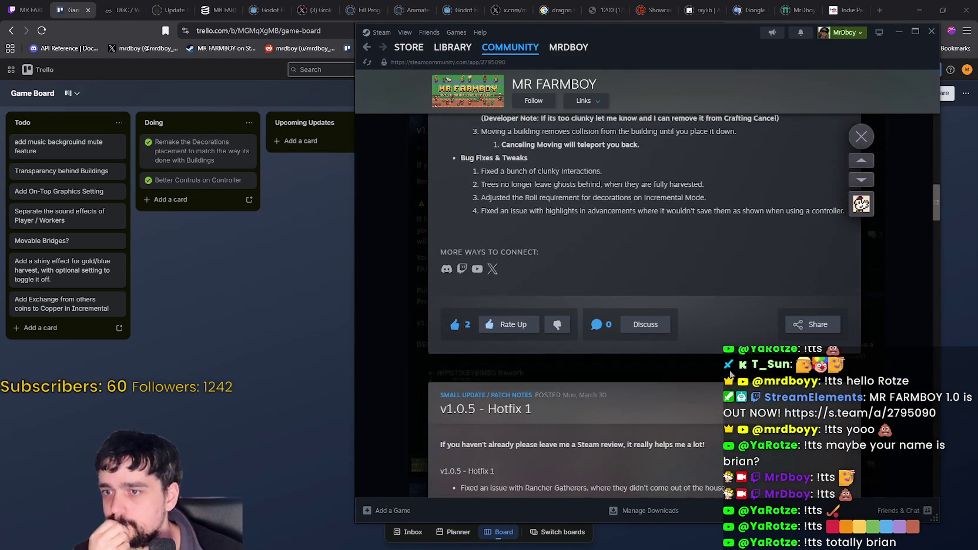
scroll(731, 374, "up", 15)
left_click(910, 282)
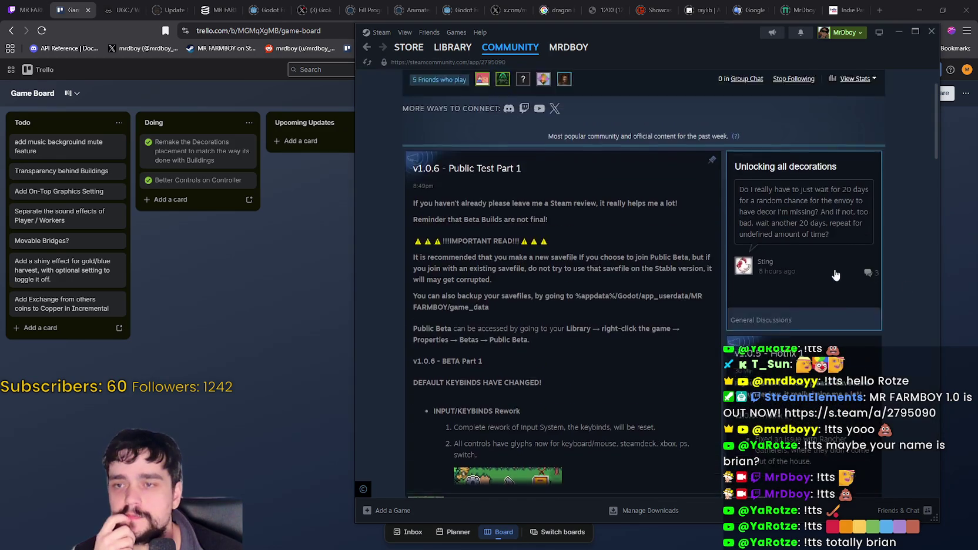
Look over the Price Adjustment draft from the Event Dashboard, then return to the Admin Dashboard.
scroll(836, 274, "up", 2)
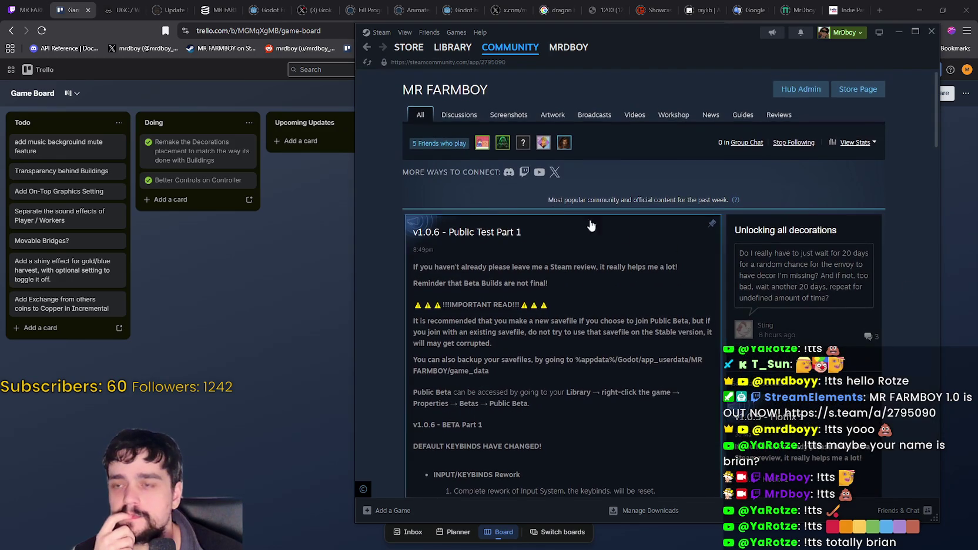
left_click(818, 91)
left_click(593, 307)
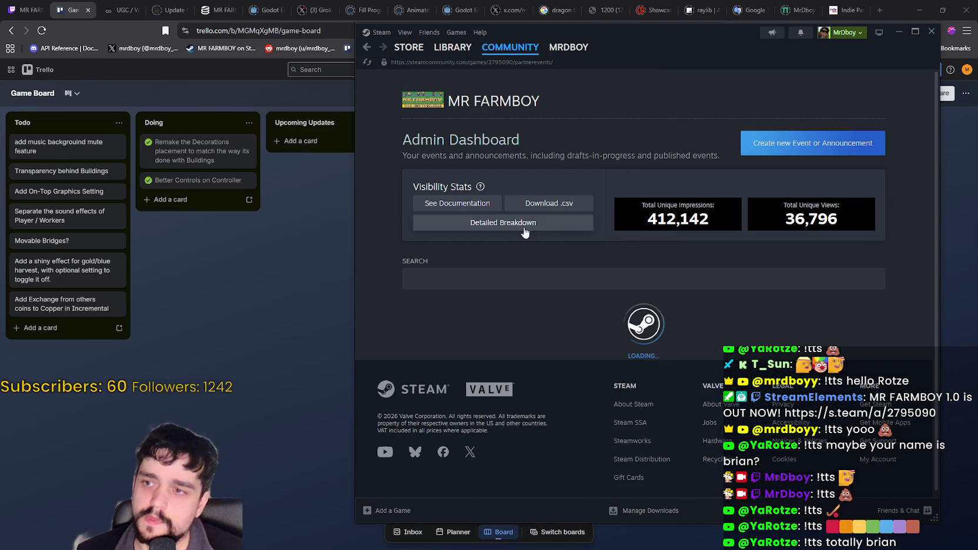
scroll(537, 234, "down", 3)
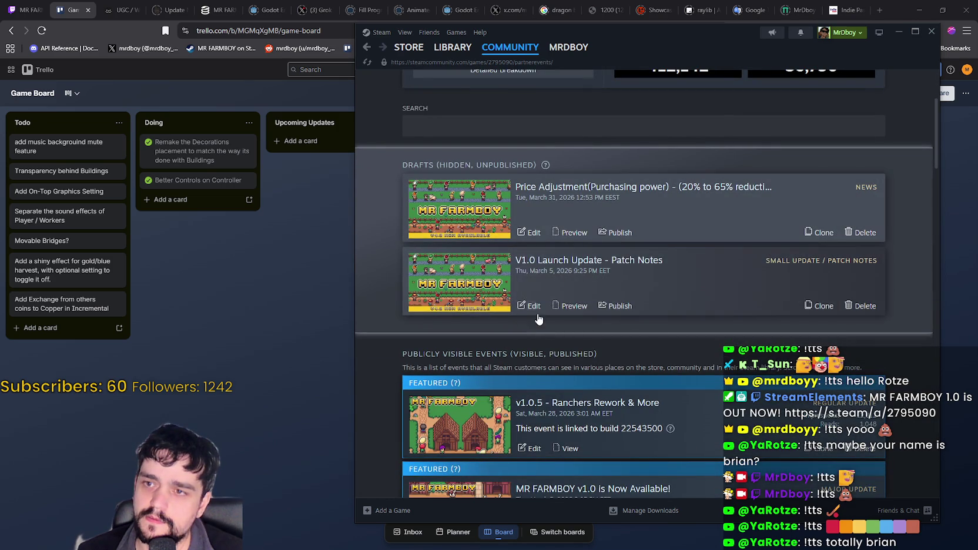
left_click(531, 233)
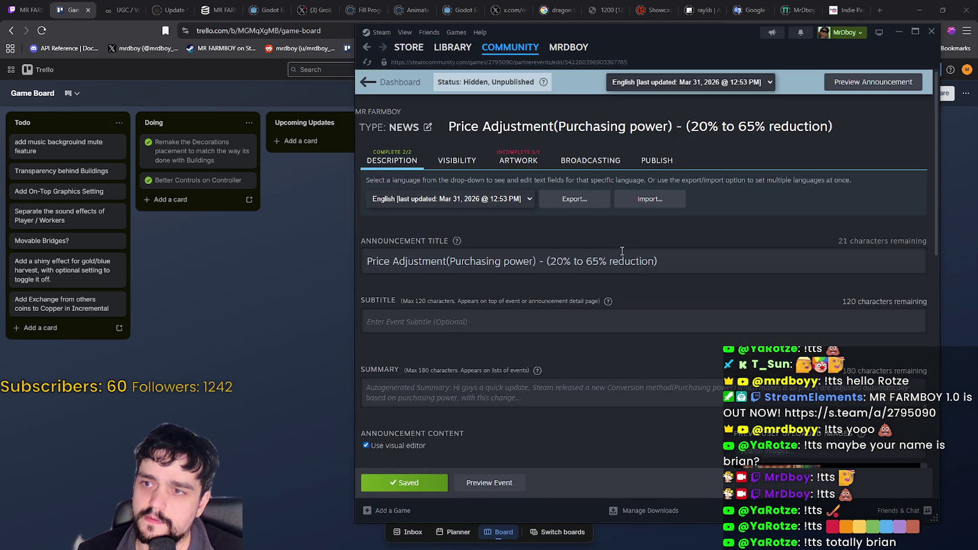
scroll(617, 253, "down", 10)
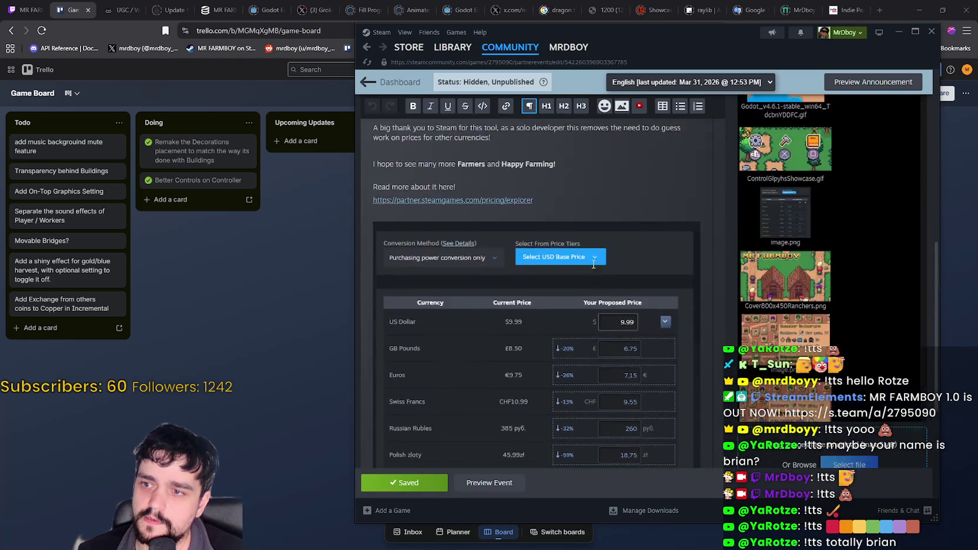
scroll(594, 264, "up", 5)
key("alt+Left")
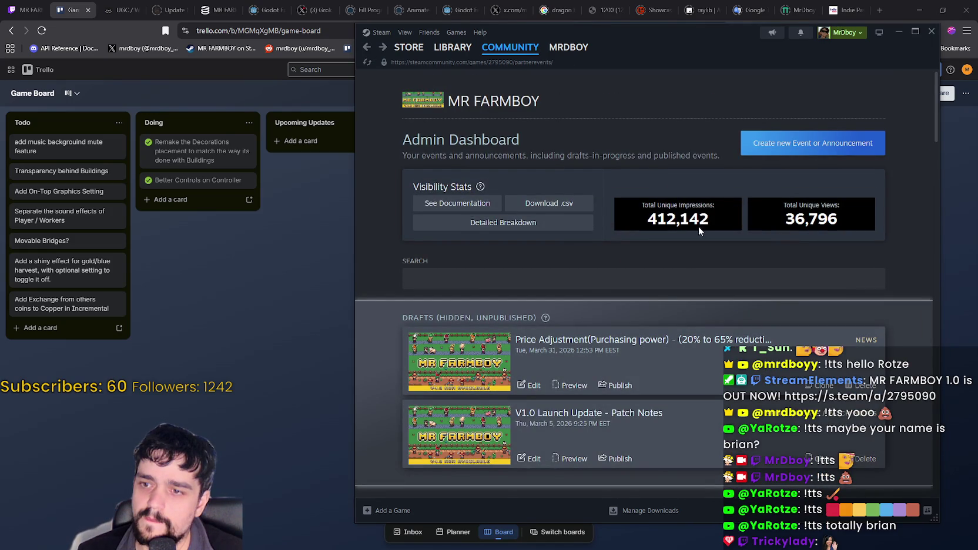
Start a new game-update event and change its title from v1.0.6 - Beta to Public Test.
left_click(764, 154)
left_click(565, 242)
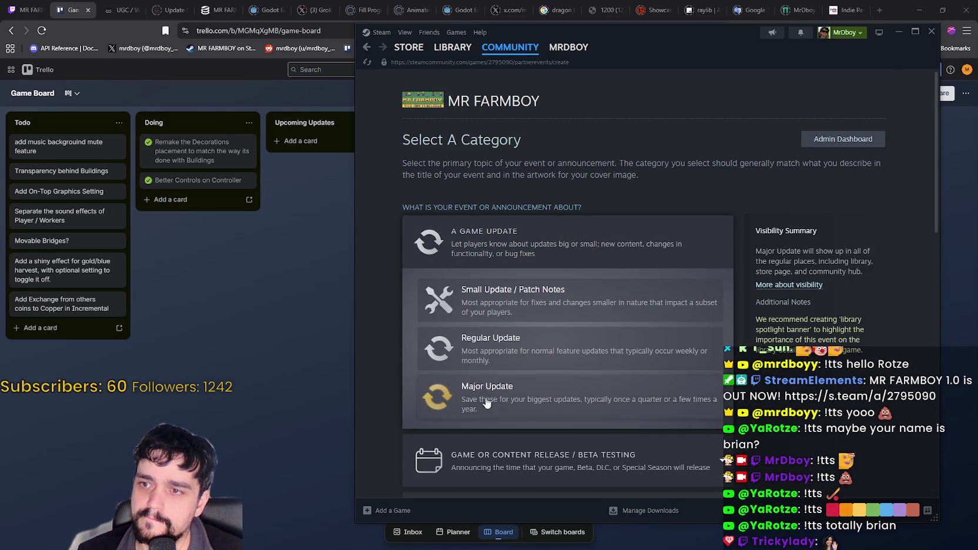
left_click(483, 270)
type("V")
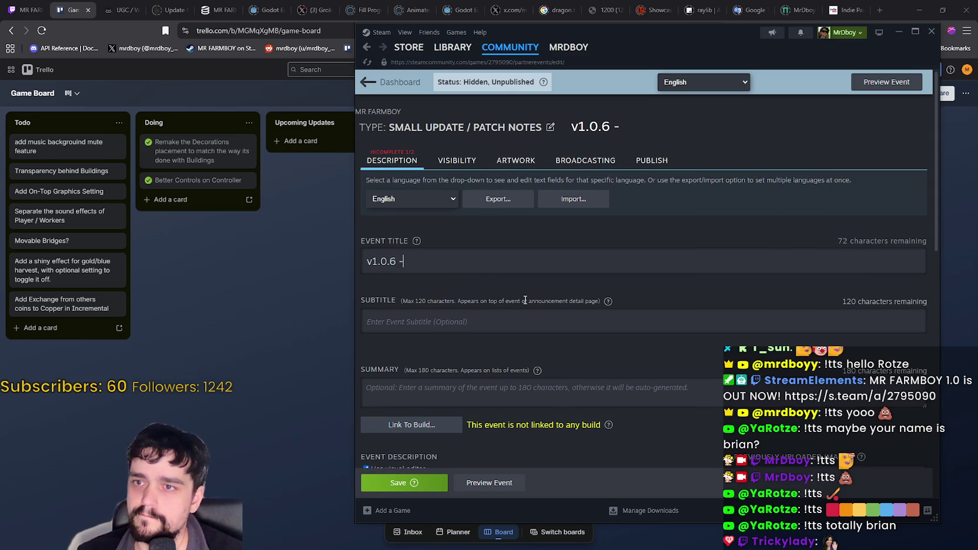
type("eta")
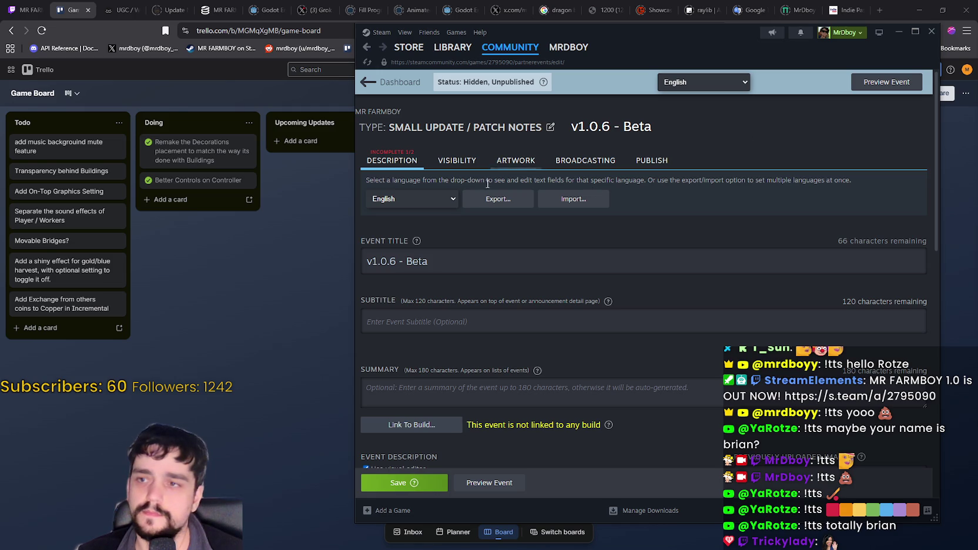
triple_click(445, 257)
left_click(378, 254)
triple_click(422, 262)
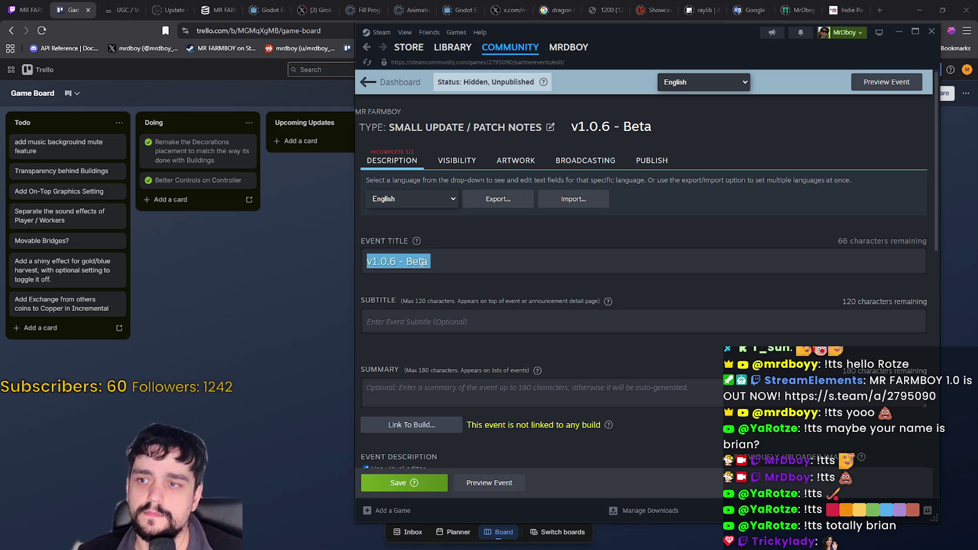
left_click(425, 263)
left_click_drag(419, 262, 514, 271)
type("P")
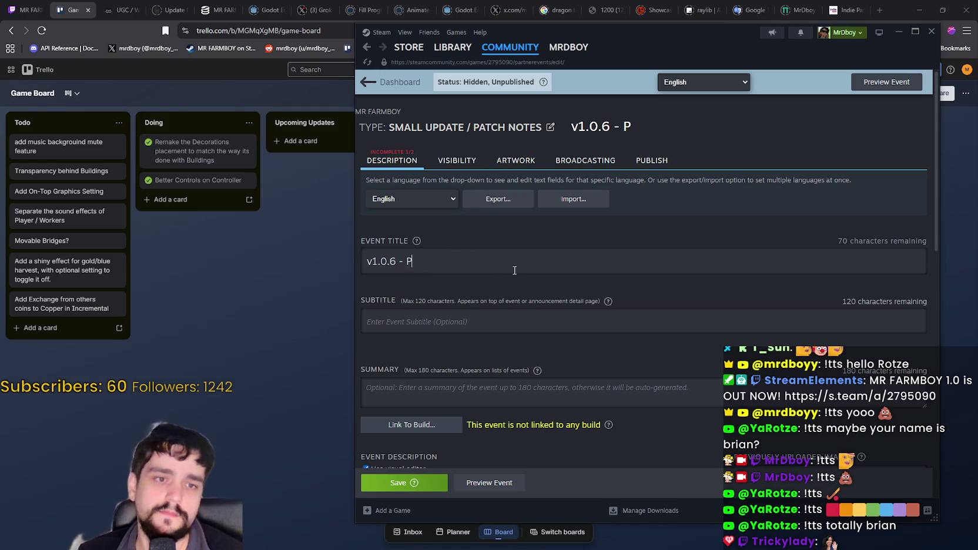
type("ublic Test Pa")
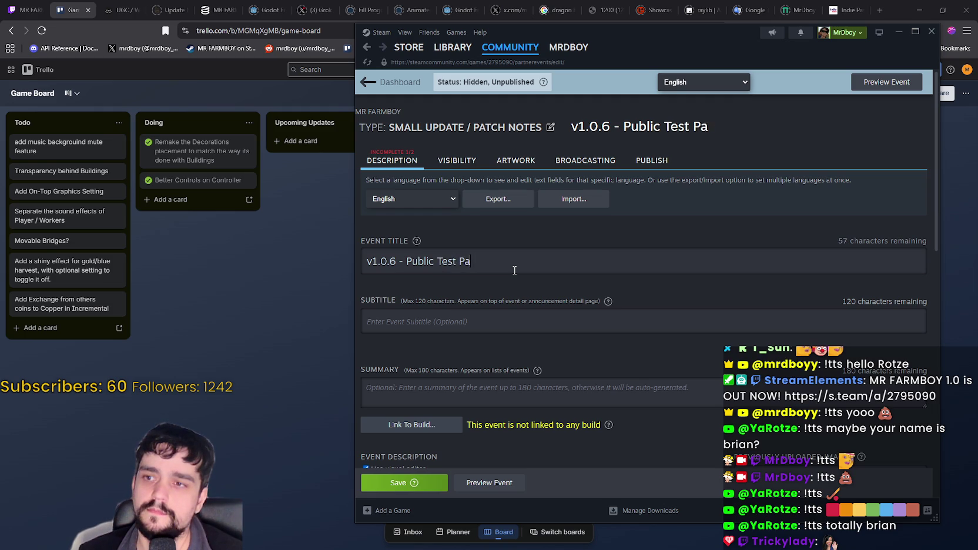
Paste the release notes into the description, make it Part 2, save the event, and minimize Steam.
key("Tab")
key("Tab")
key("Tab")
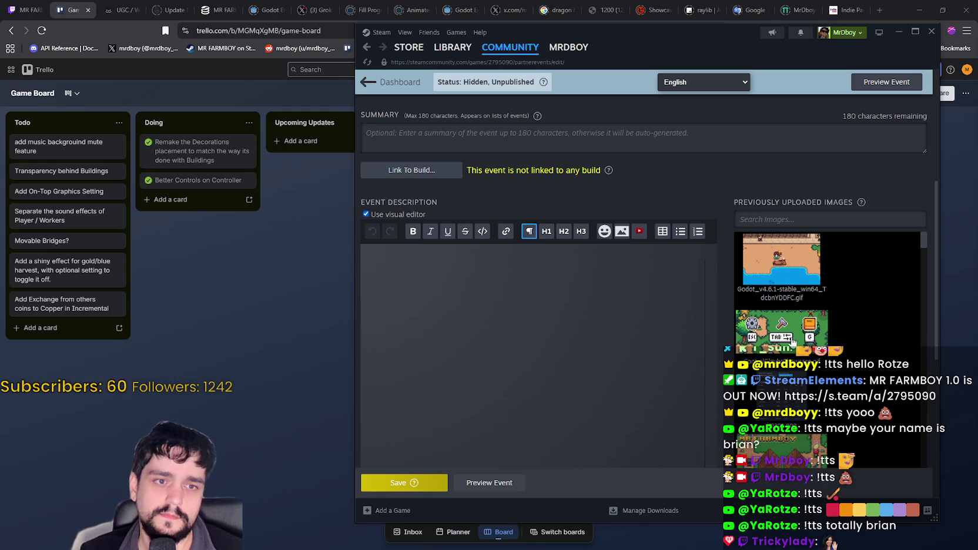
type("If you haven't already please leave me a Steam review, it really helps me a lot! Reminder that Beta Builds are not final!  ⚠️ ⚠️ ⚠️ !!!IMPORTANT READ!!! ⚠️ ⚠️ ⚠️ It is recommended that you make a new savefile If you choose to join Public Beta, but if you join with an existing savefile, do not try to use that savefile on the Stable version, it will may get corrupted. You can also backup your savefiles, by going to %appdata%/Godot/app_userdata/MR FARMBOY/game_data  Public Beta can be accessed by going to your Library → right-click the game → Properties → Betas → Public Beta.  v1.0.6 - BETA Part 1")
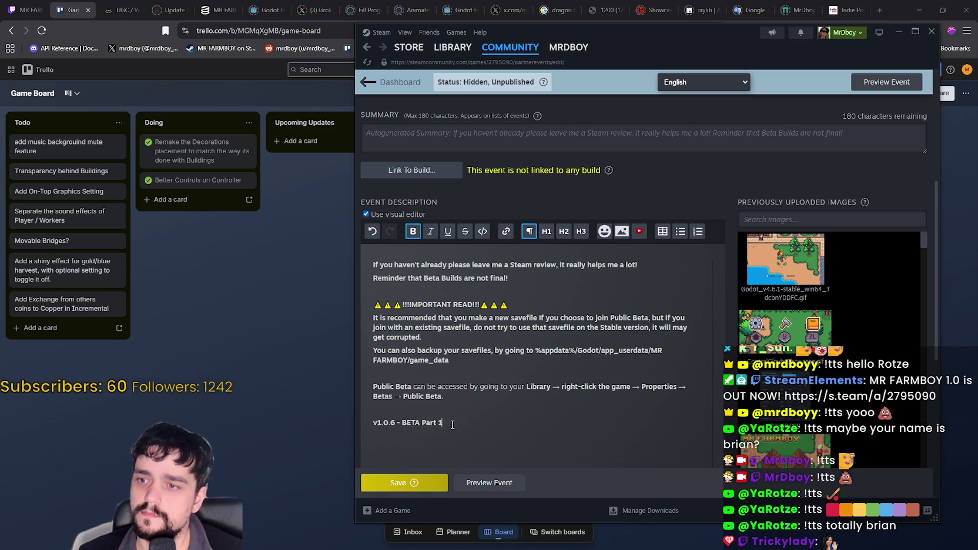
type("2")
left_click(429, 485)
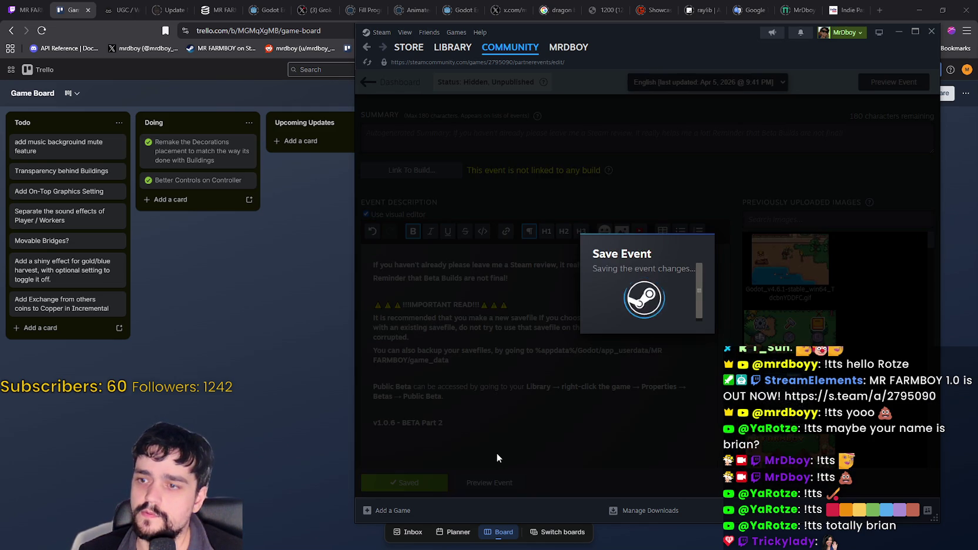
left_click(647, 310)
scroll(569, 424, "down", 3)
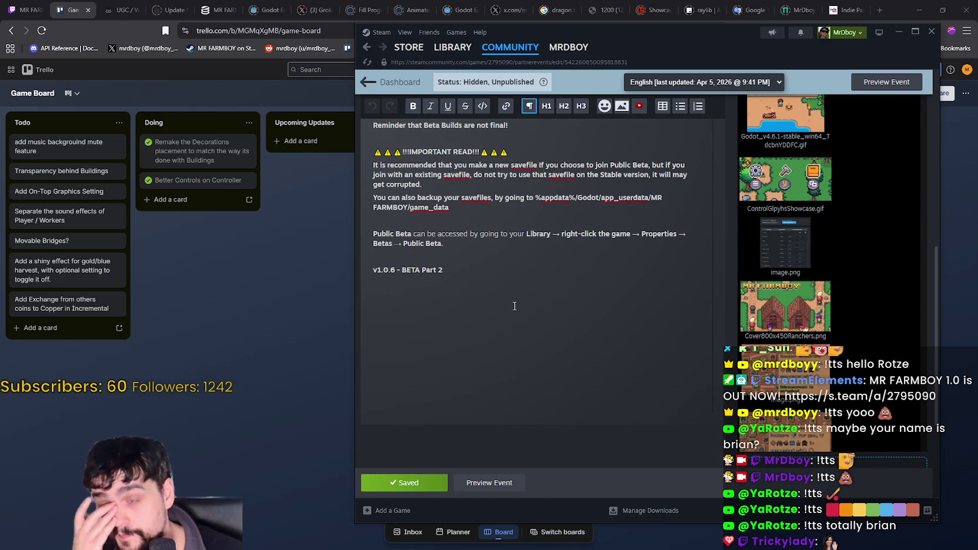
left_click(899, 34)
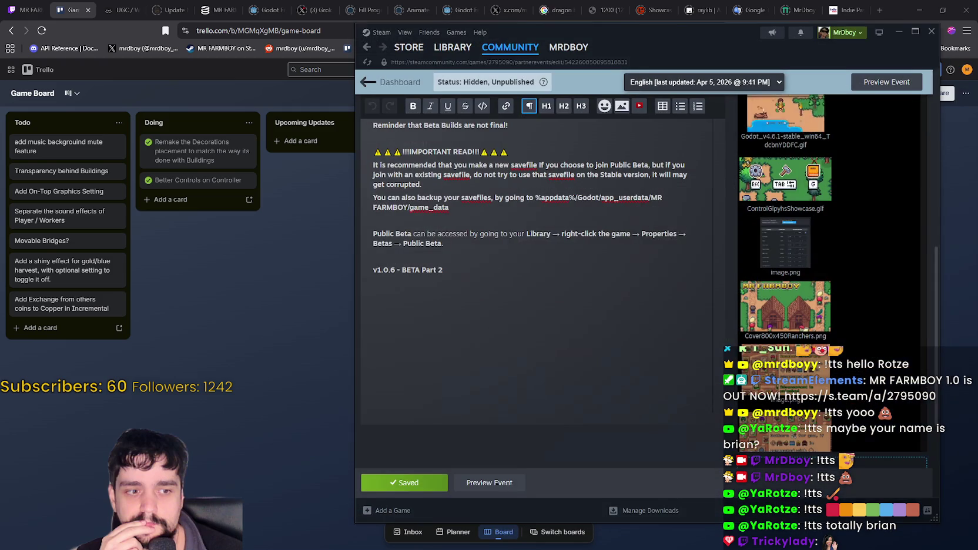
Widen the script editor, stop the running game, and save the scene with Ctrl+S.
key("alt+Tab")
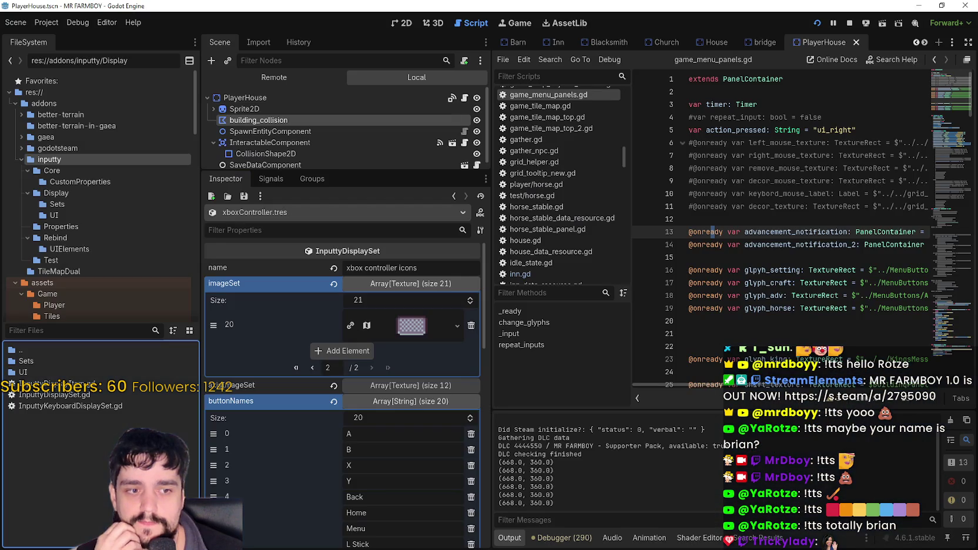
left_click(697, 257)
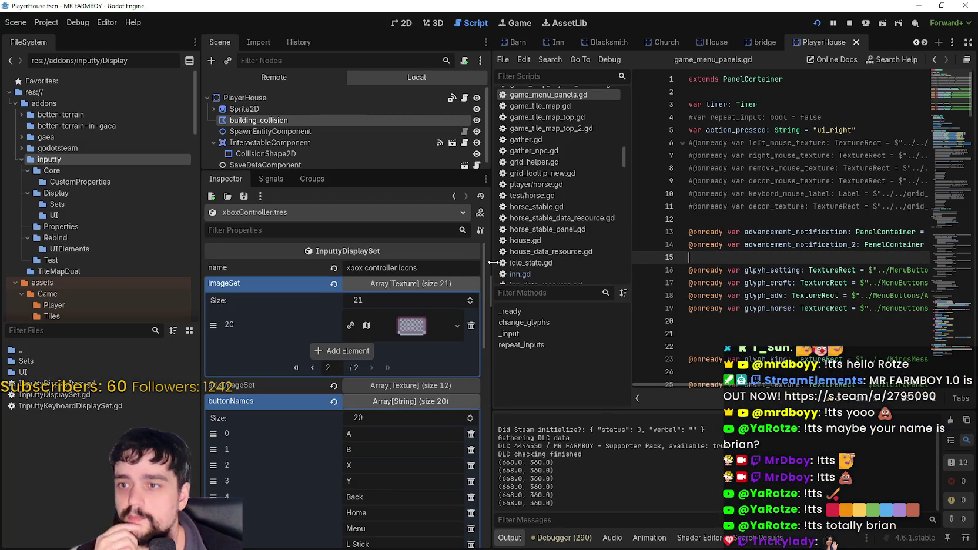
left_click_drag(487, 265, 390, 265)
left_click(850, 23)
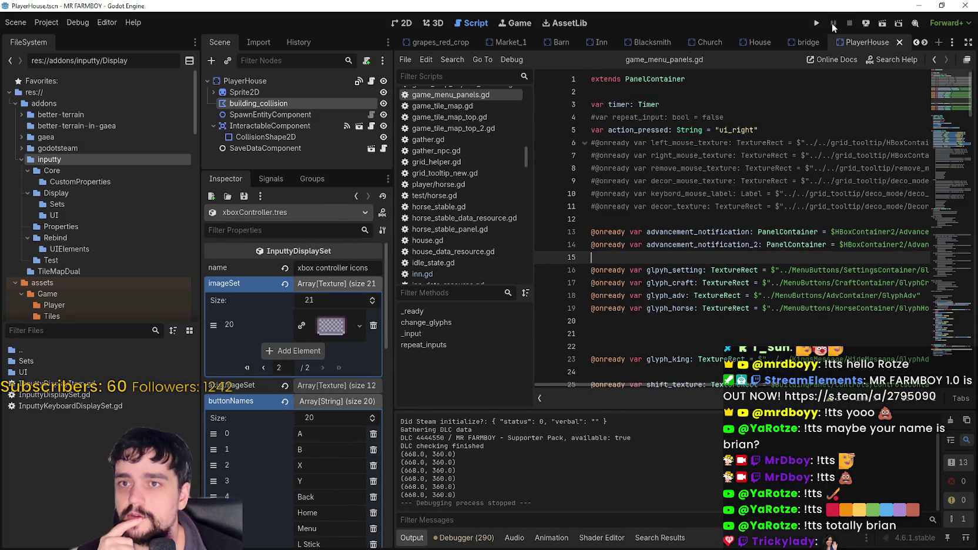
left_click(801, 218)
key("ctrl+s")
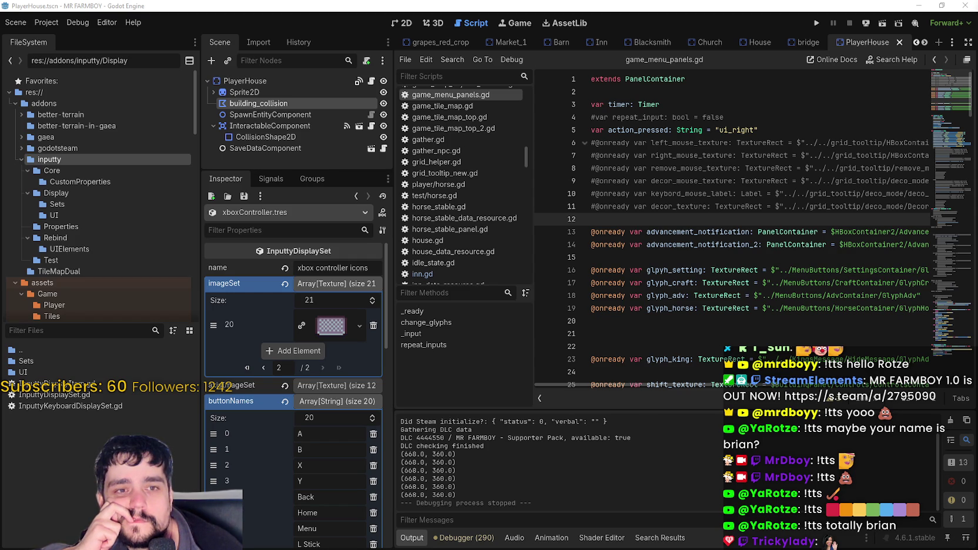
Collapse the imageSet array in the Inspector.
left_click(701, 257)
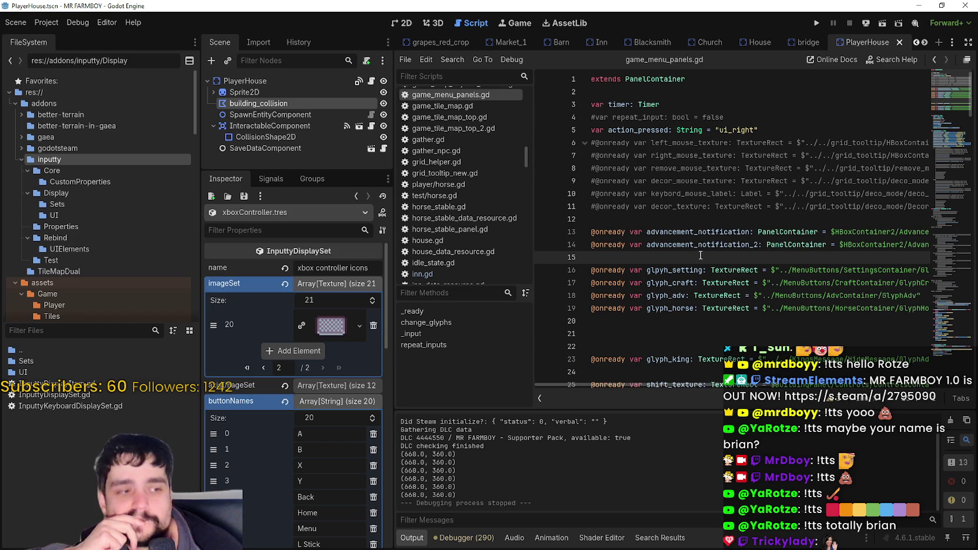
left_click(683, 218)
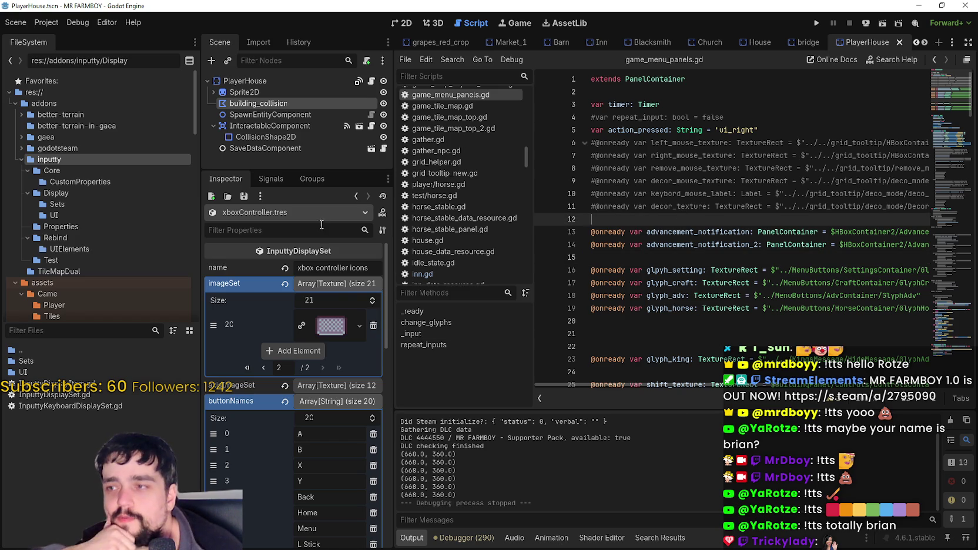
left_click(335, 283)
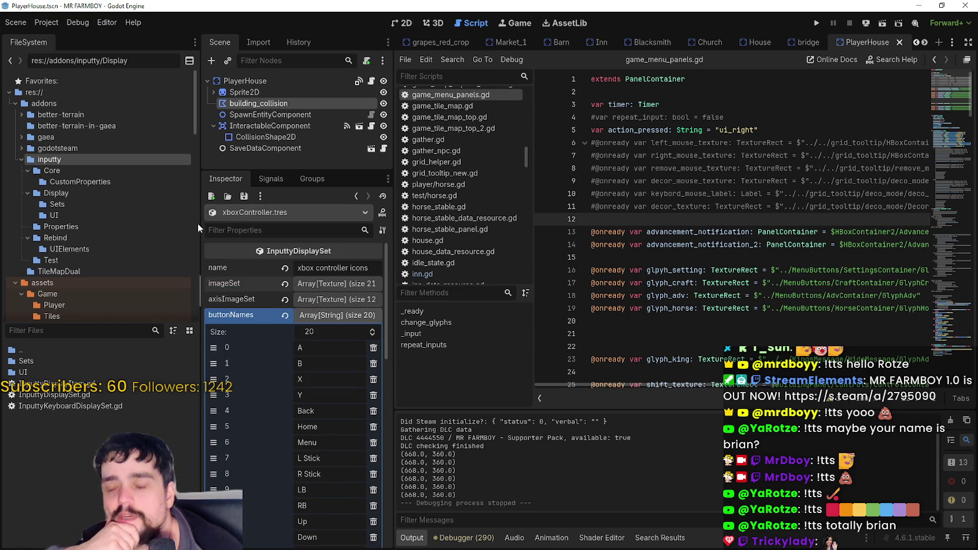
Widen the Scene and Inspector docks and scroll back through earlier script tabs, then return to Steam.
left_click_drag(197, 226, 134, 226)
key("Up")
key("Up")
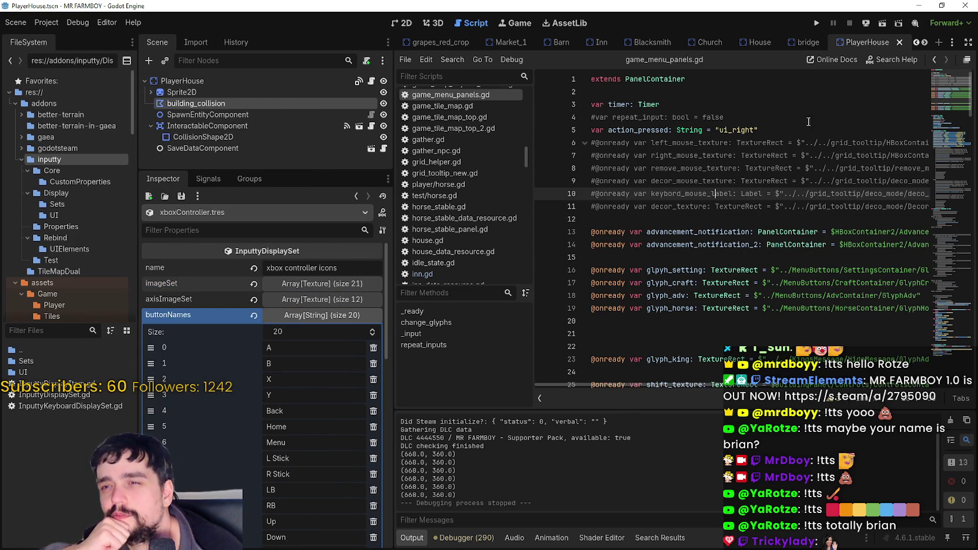
left_click(915, 41)
left_click(915, 41)
left_click(915, 41)
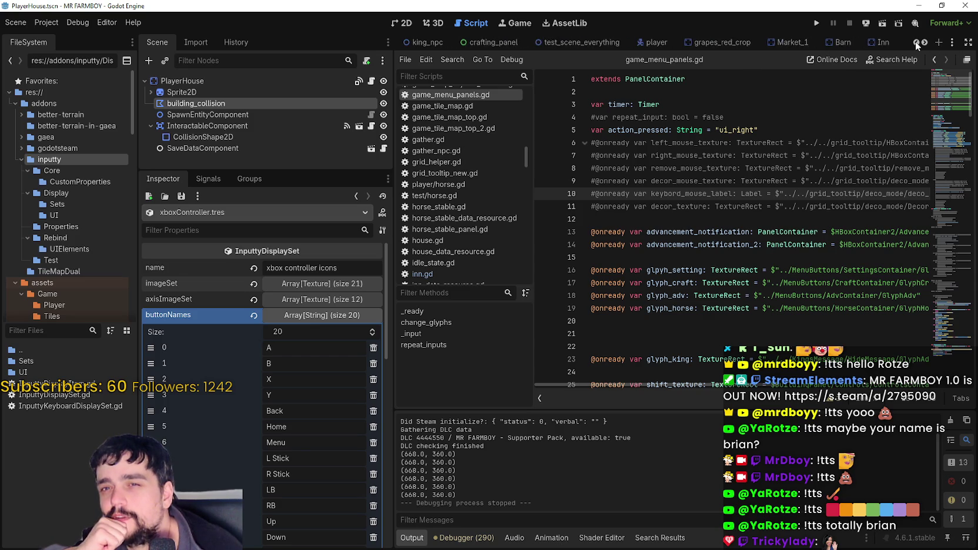
left_click(916, 41)
left_click(916, 41)
left_click(916, 42)
left_click(916, 41)
left_click(915, 41)
left_click(916, 41)
left_click(915, 41)
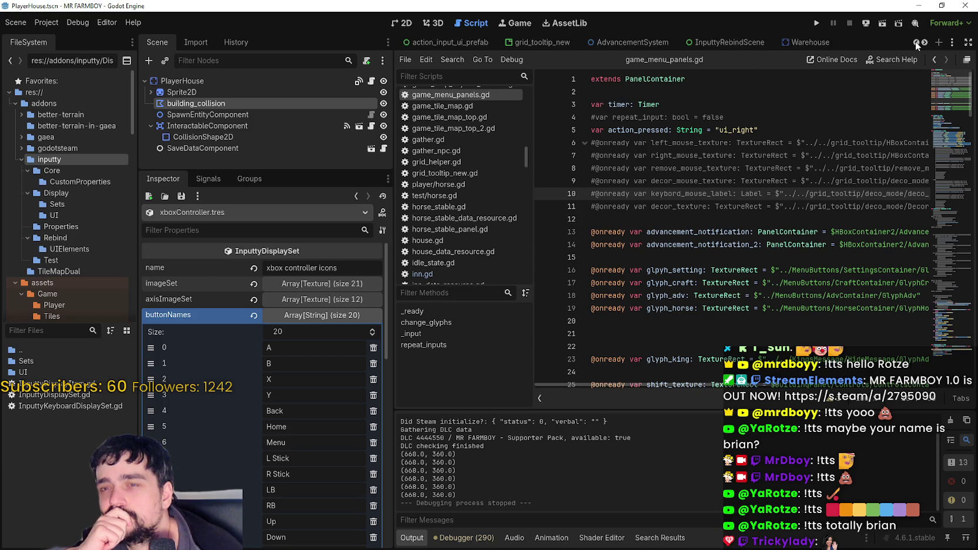
left_click(915, 42)
left_click(916, 41)
left_click(915, 41)
left_click(916, 41)
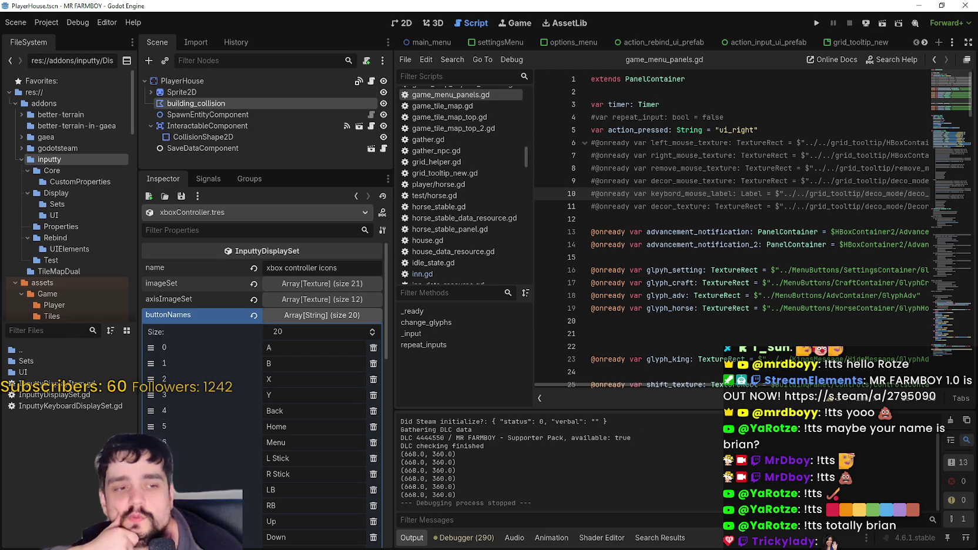
key("alt+Tab")
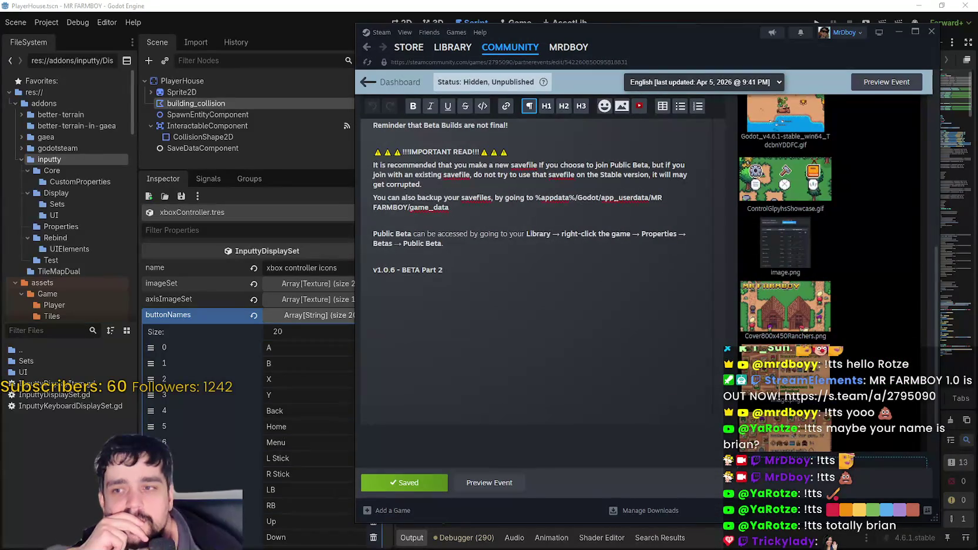
Return from the Steam event page to Godot's game_menu_panels.gd script.
key("alt+Tab")
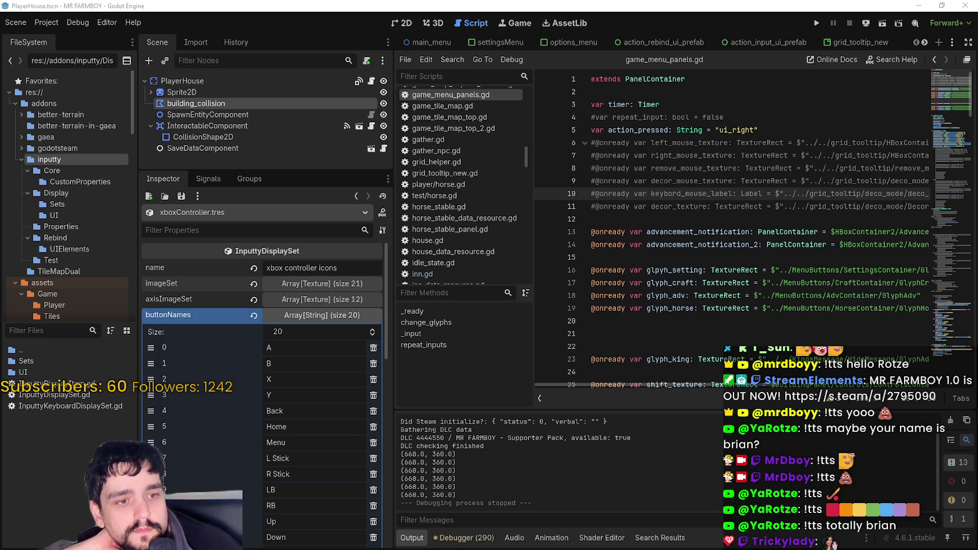
Collapse buttonNames and expand, then collapse, the axisNames entries in the Inspector.
left_click(658, 220)
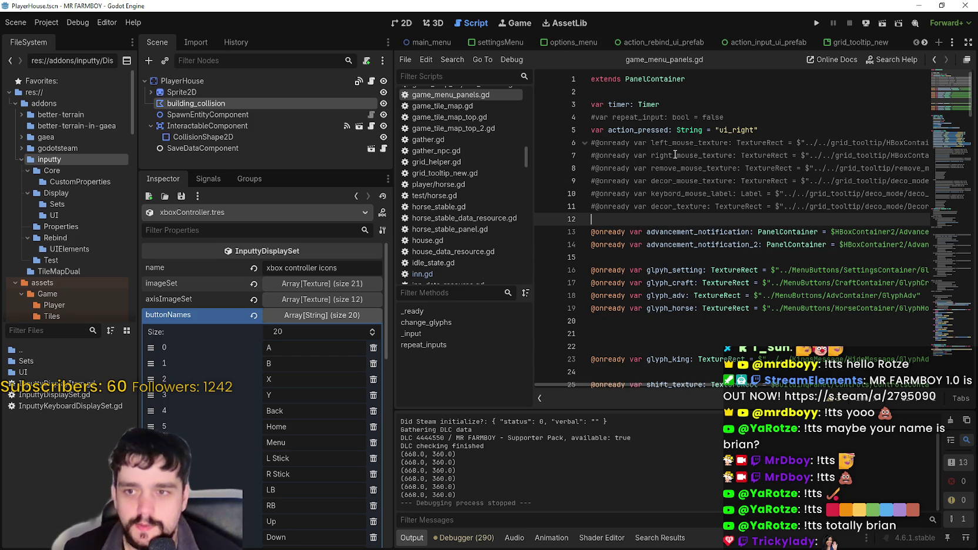
left_click(294, 315)
left_click(294, 331)
left_click(290, 332)
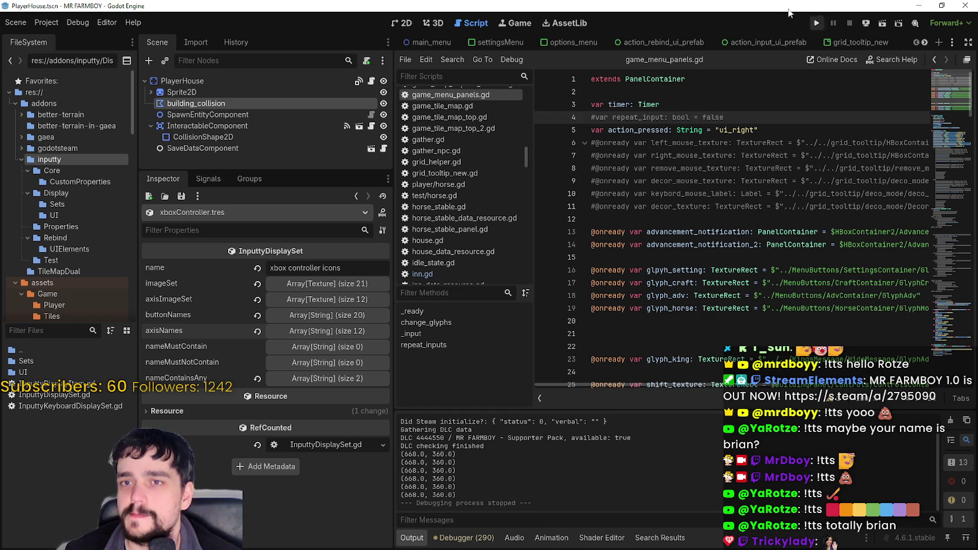
Scroll forward through the later script tabs, then switch to NewIssues.txt in Notepad.
left_click(923, 43)
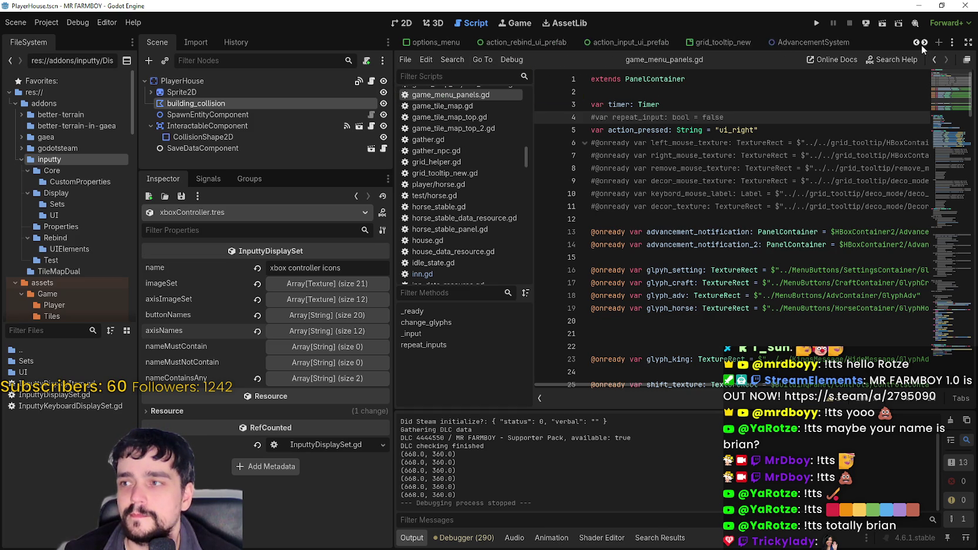
left_click(923, 43)
left_click(923, 43)
left_click(923, 43)
left_click(923, 43)
left_click(923, 43)
left_click(923, 43)
left_click(923, 44)
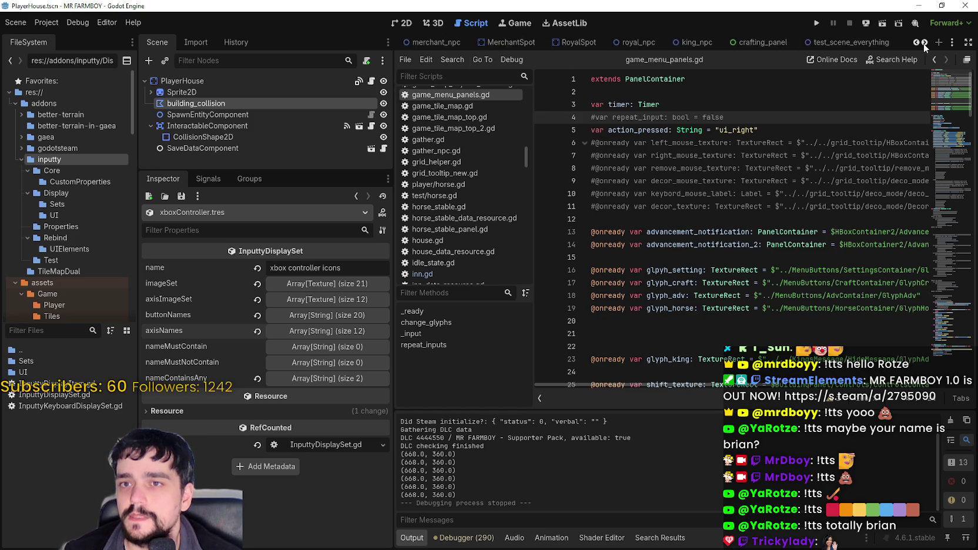
left_click(923, 44)
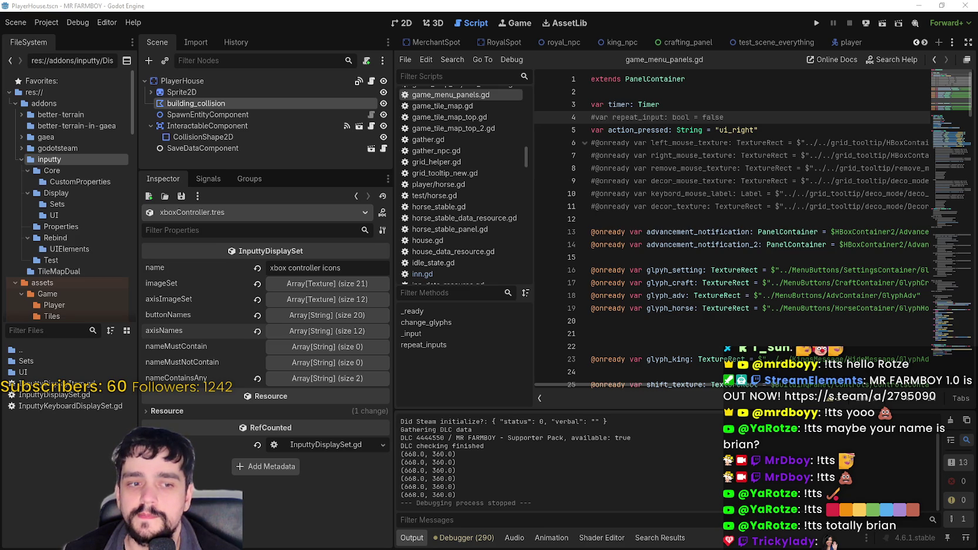
key("alt+Tab")
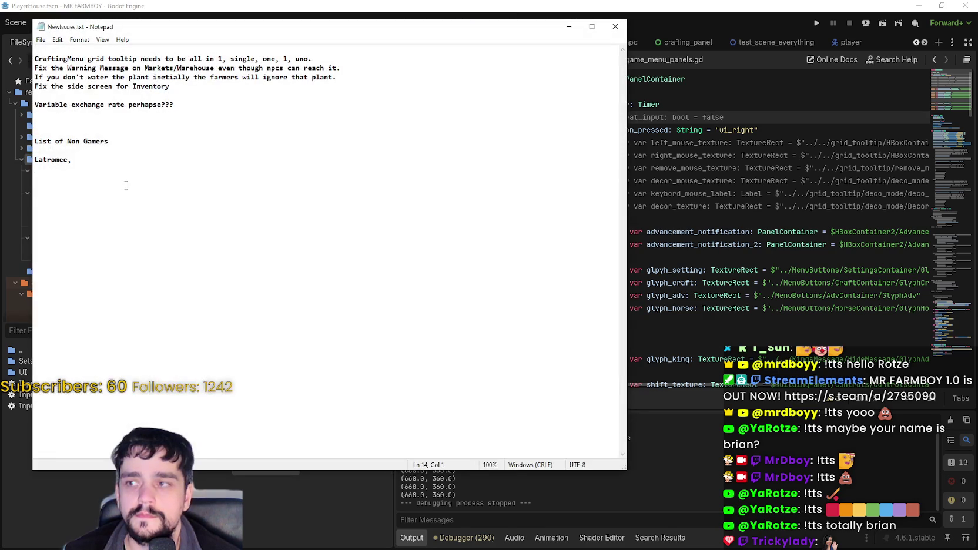
Delete the List of Non Gamers lines below the exchange-rate note.
left_click_drag(197, 201, 26, 100)
key("shift+End")
key("Delete")
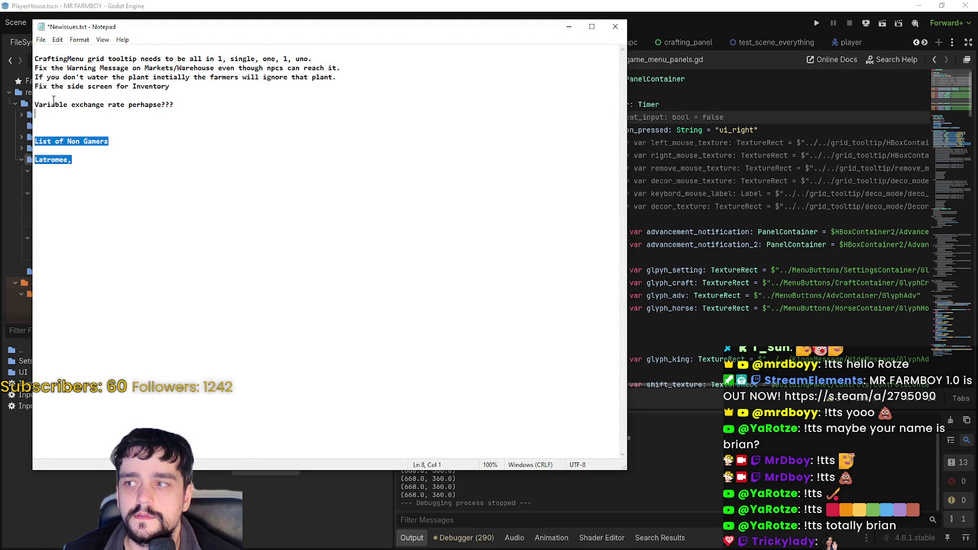
Move the Notepad window right and put the caret on a new line below the notes.
mouse_move(196, 115)
left_mouse_down()
mouse_move(30, 77)
mouse_move(33, 103)
left_mouse_up()
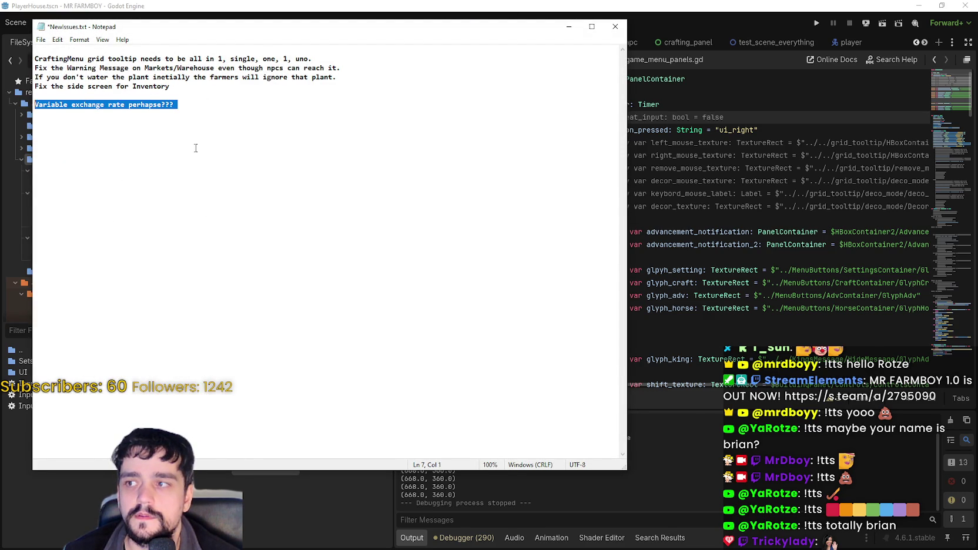
left_click(196, 149)
left_click_drag(388, 79, 24, 66)
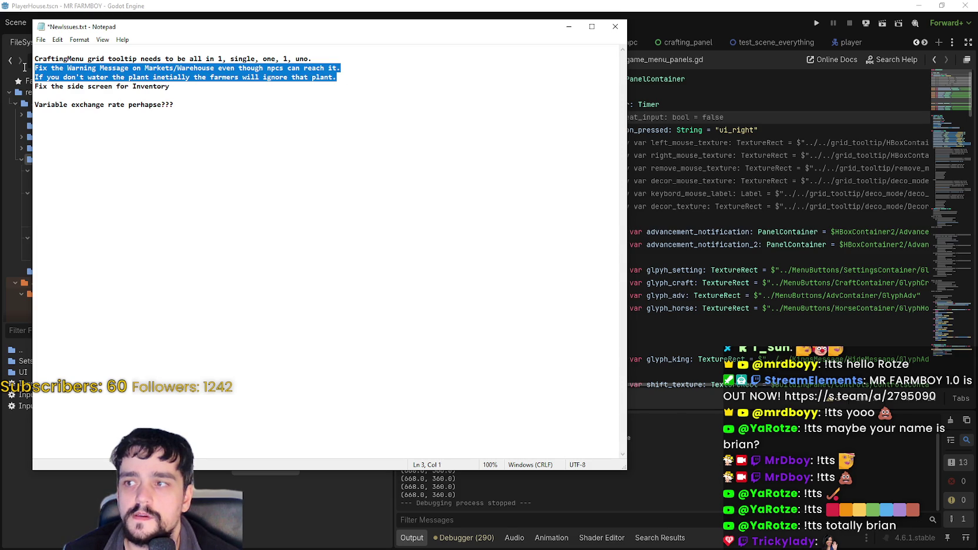
left_click_drag(214, 30, 425, 38)
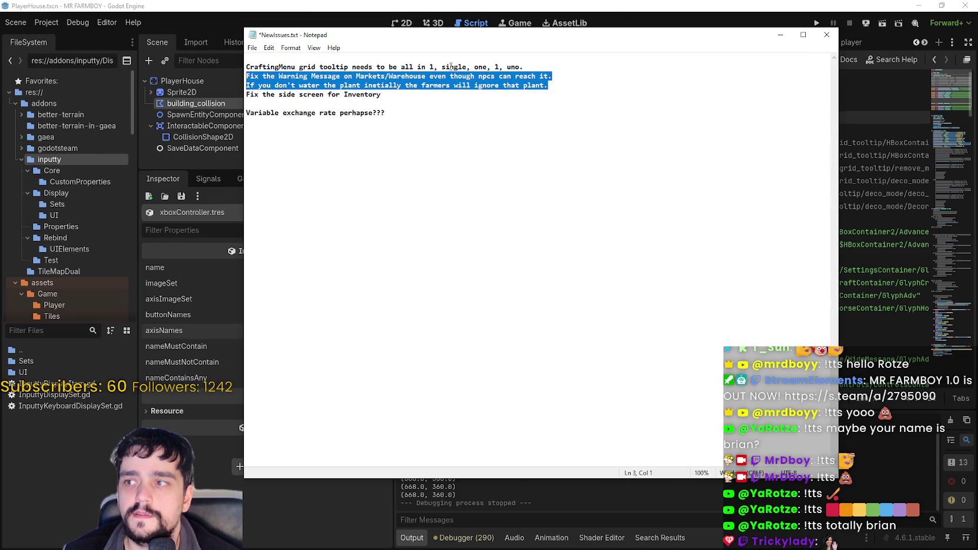
left_click(426, 93)
left_click_drag(427, 93, 233, 77)
key("ctrl+c")
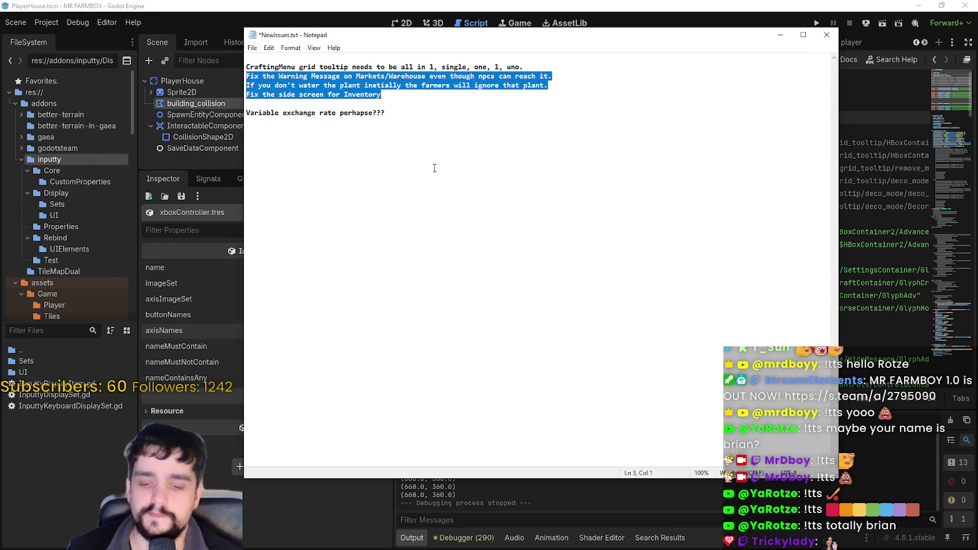
left_click(448, 165)
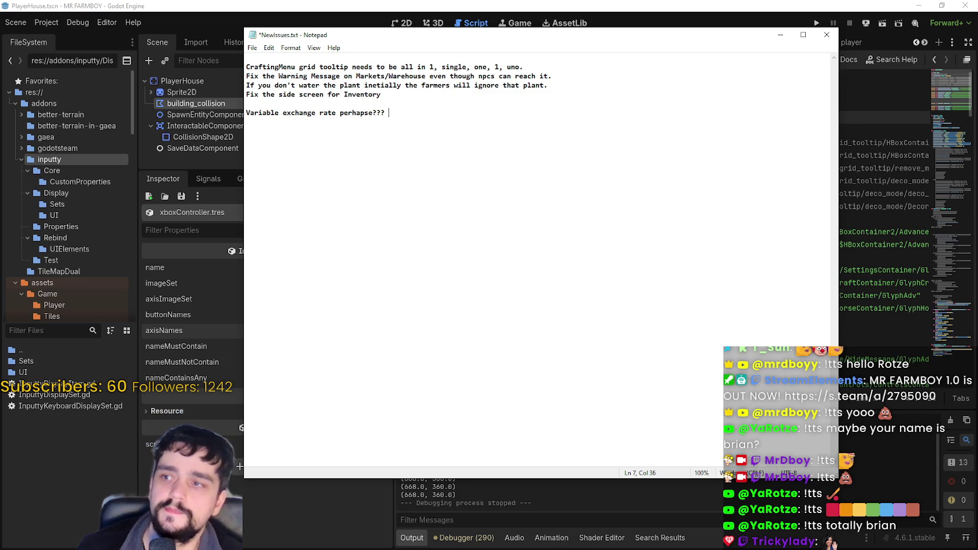
Write the heading 'TO DO LIST FOR 1.0.6 PART 2' and paste the three fix lines beneath it.
type("T")
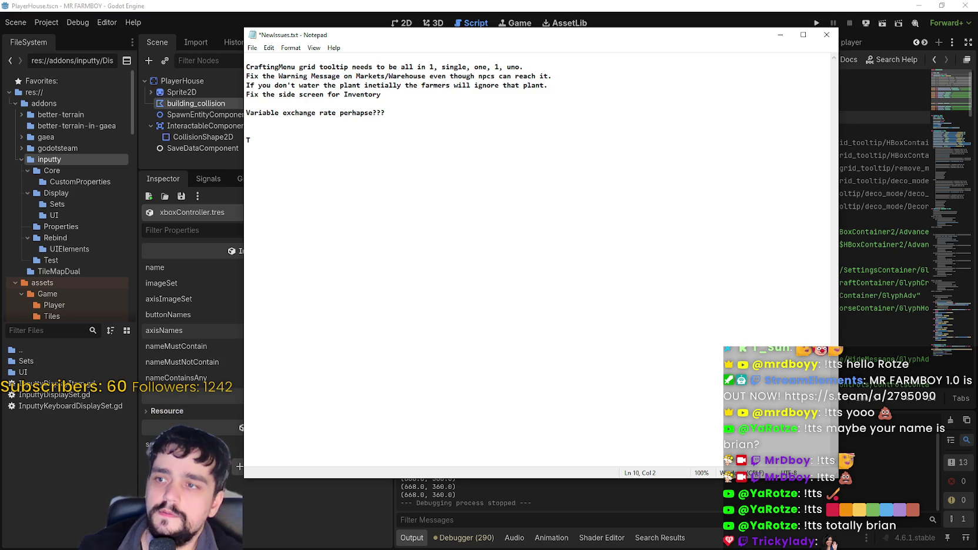
type("O DO LIST FOR 1")
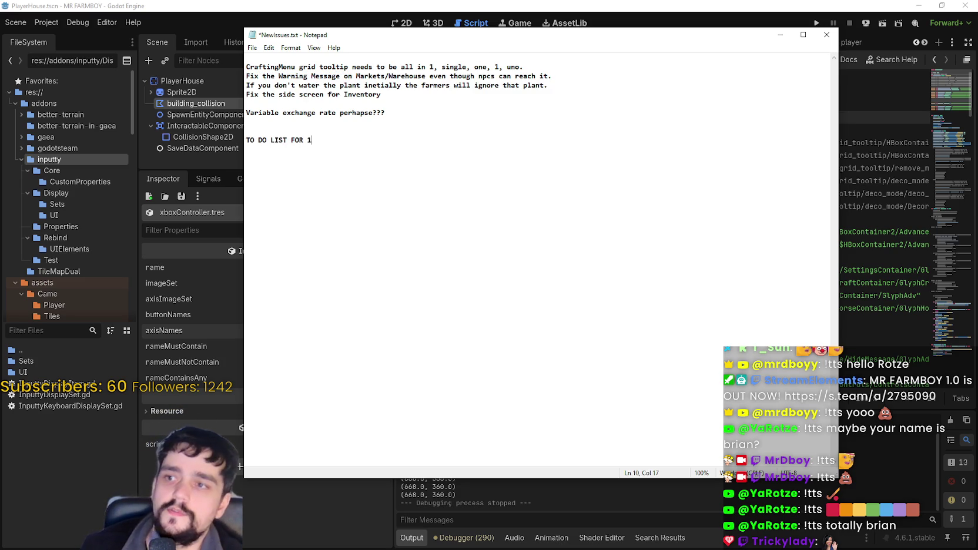
type(".0.6")
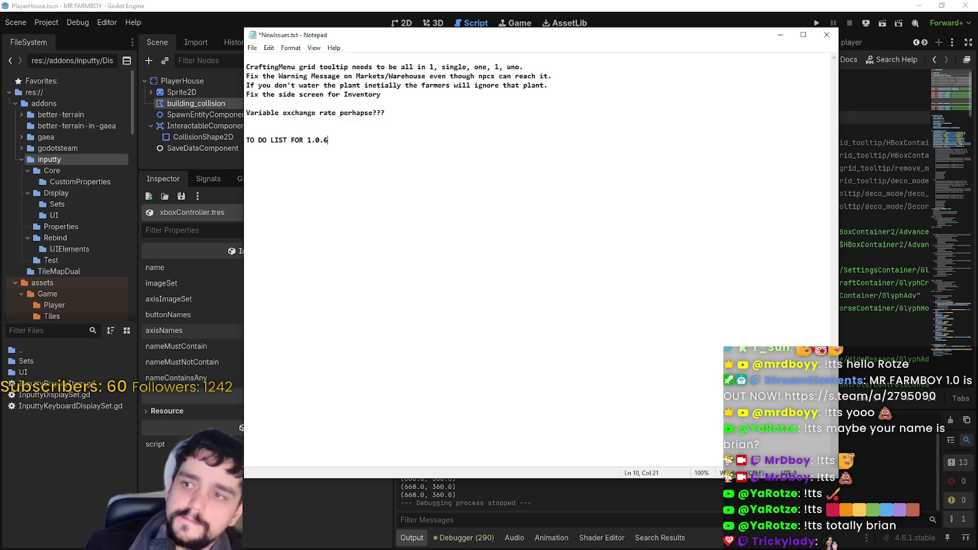
key("ctrl+v")
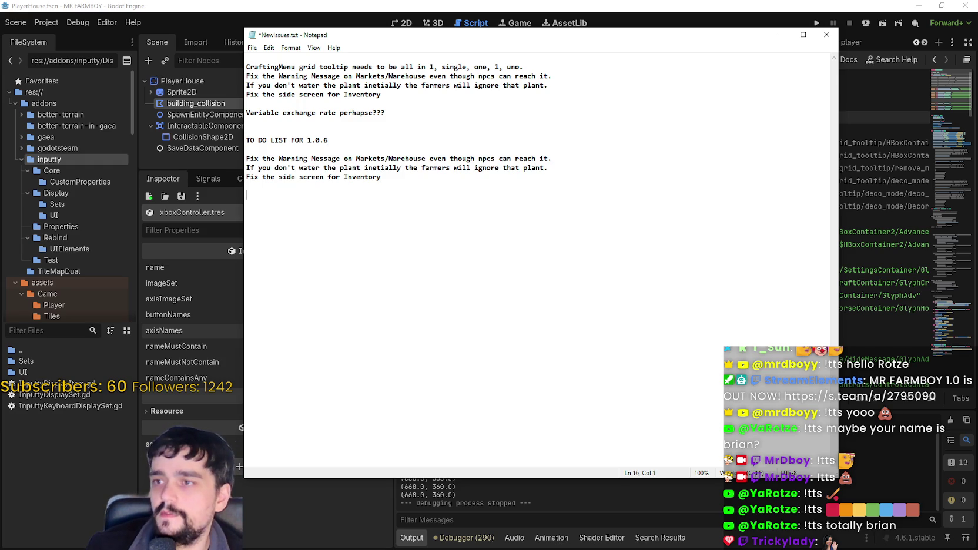
left_click(398, 139)
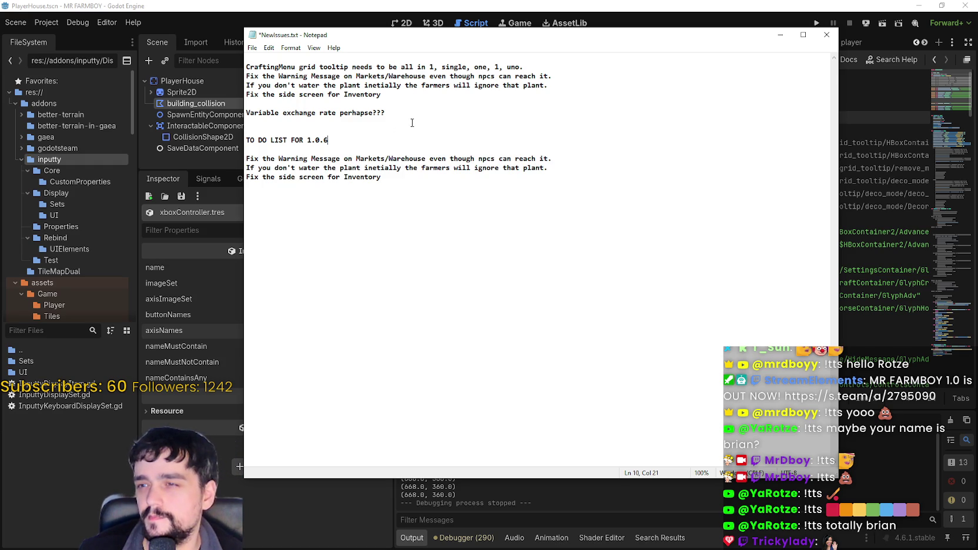
type(" PART 2")
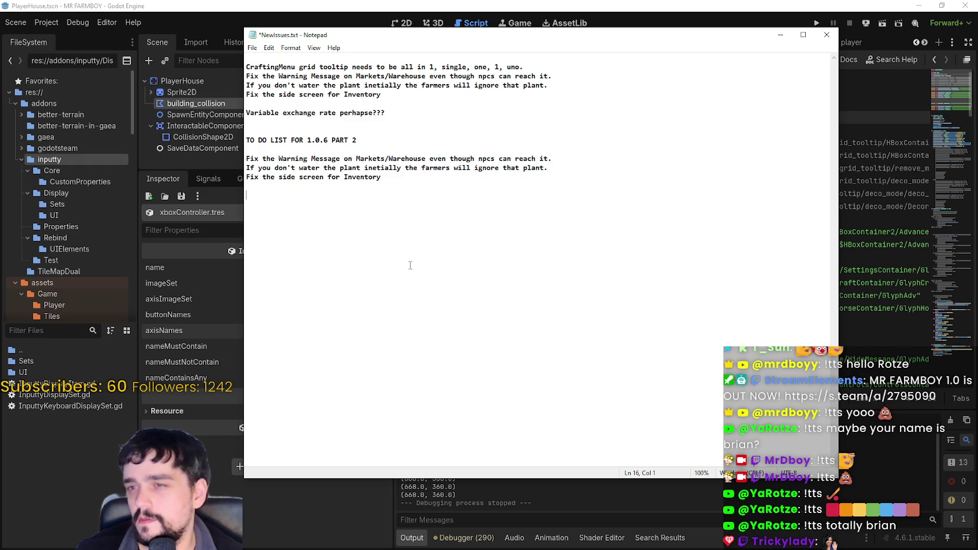
left_click(407, 228)
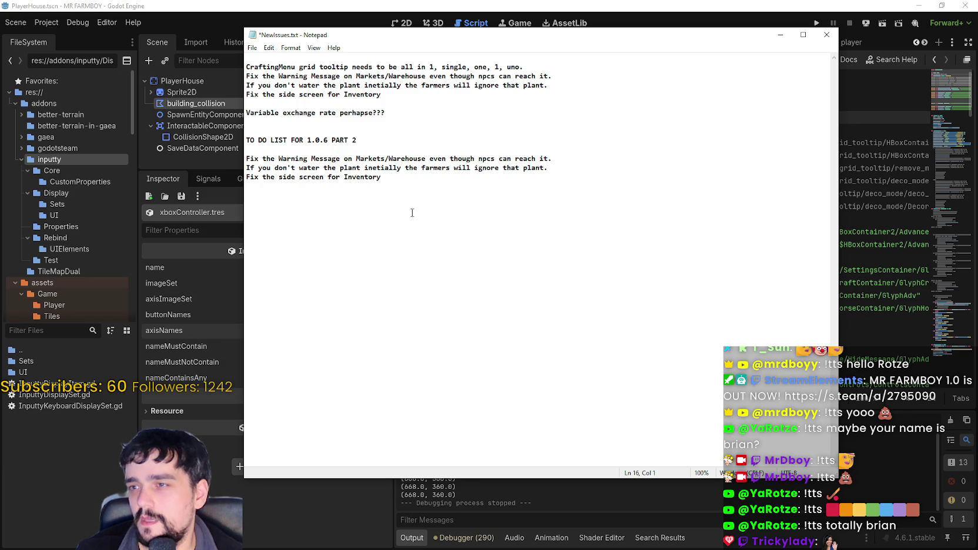
Add a MAJOR heading with the entry 'SEPARATE STATS WINDOW / INVENTORY'.
key("Return")
type("MAJOR")
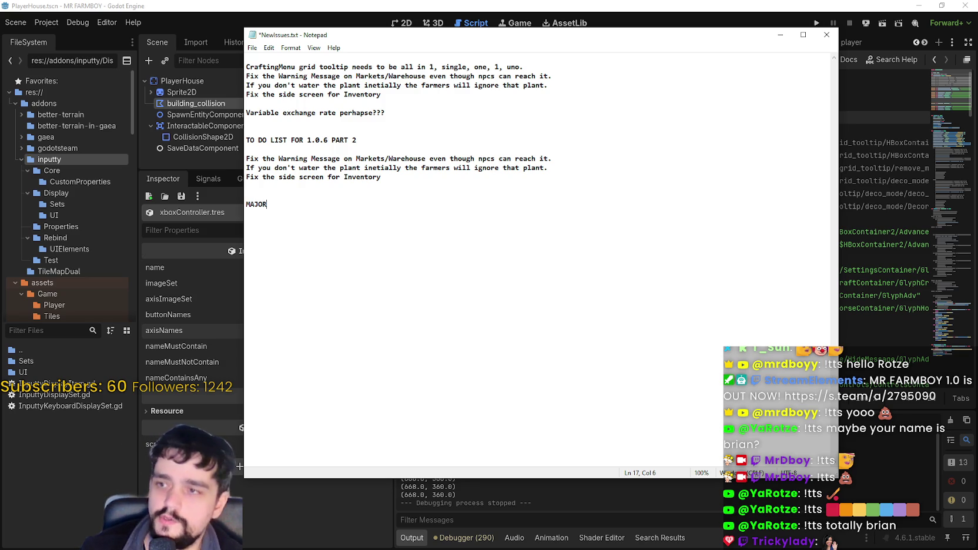
key("Return")
key("Return")
key("BackSpace")
type("U")
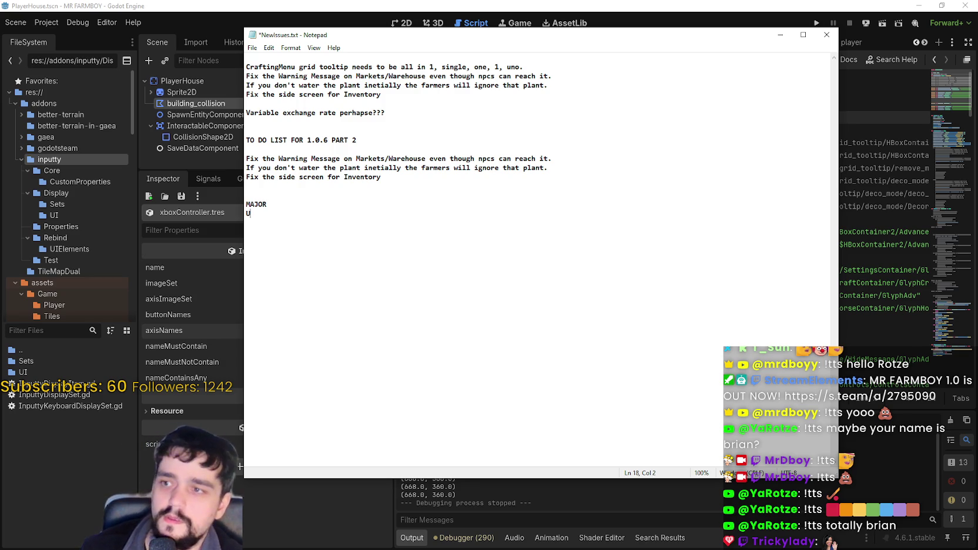
key("BackSpace")
type("STATS WINDOW")
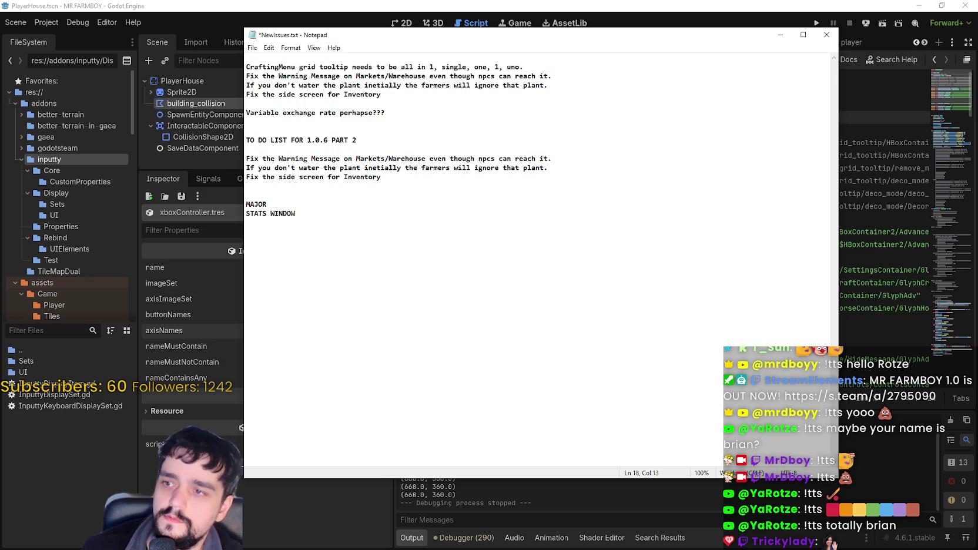
key("BackSpace")
key("BackSpace")
key("BackSpace")
type("SEPARATE STAT")
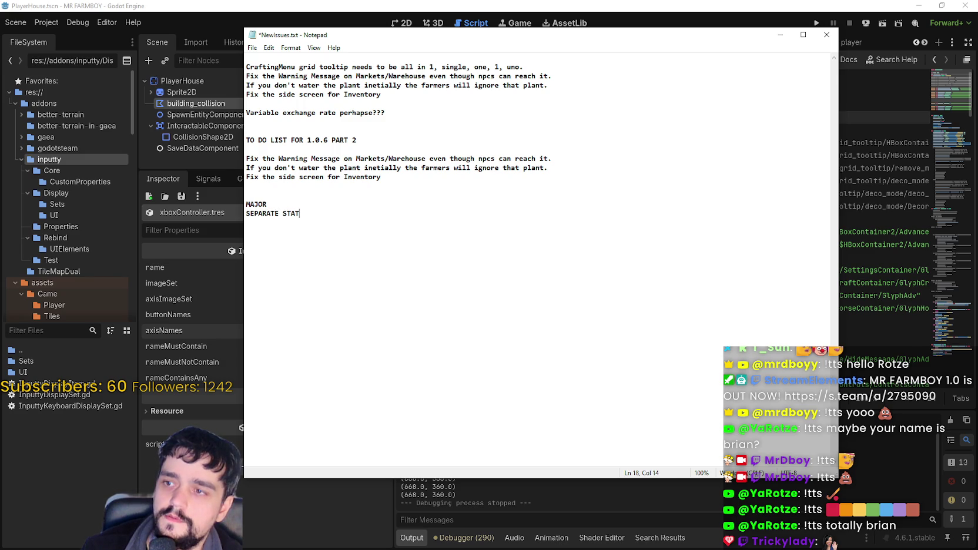
type("S WINDOW")
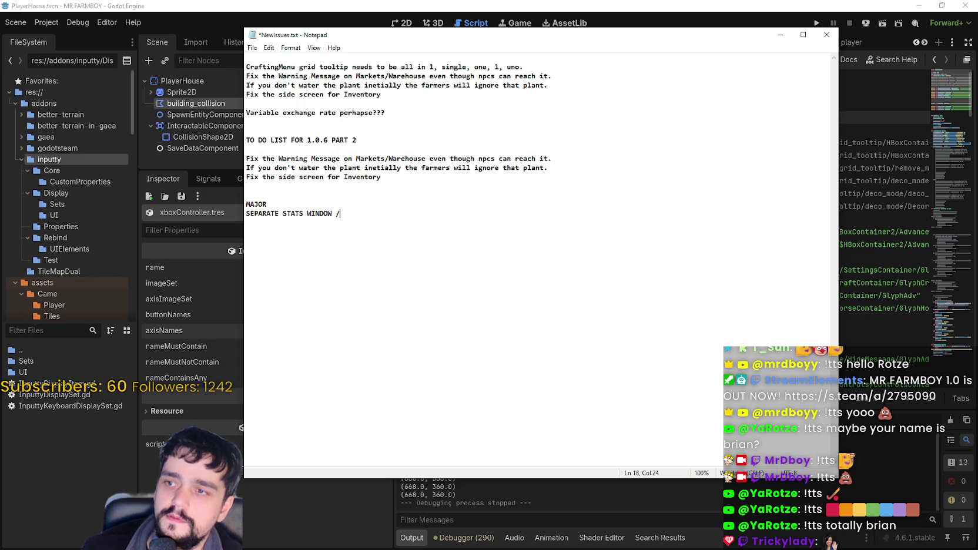
type(" / INVENTORY")
key("Return")
key("Return")
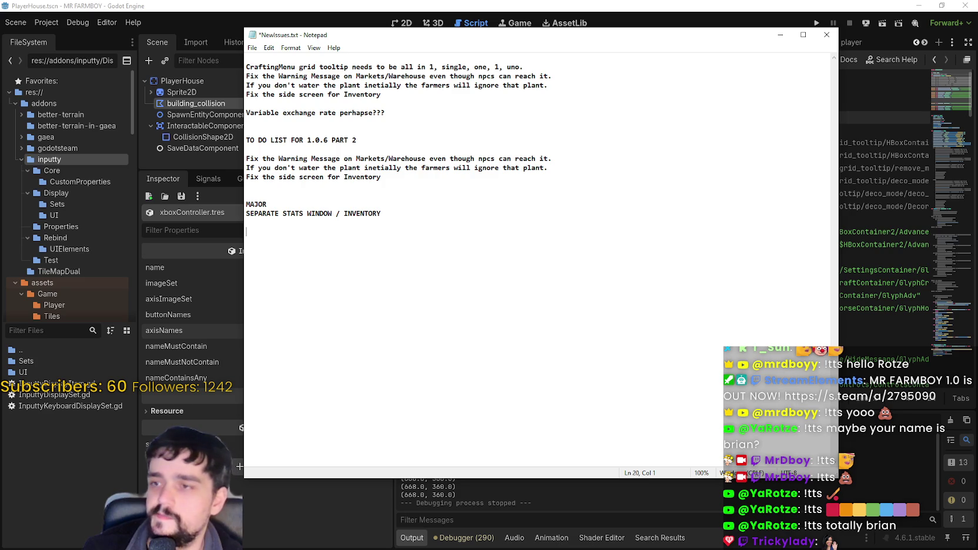
key("BackSpace")
key("BackSpace")
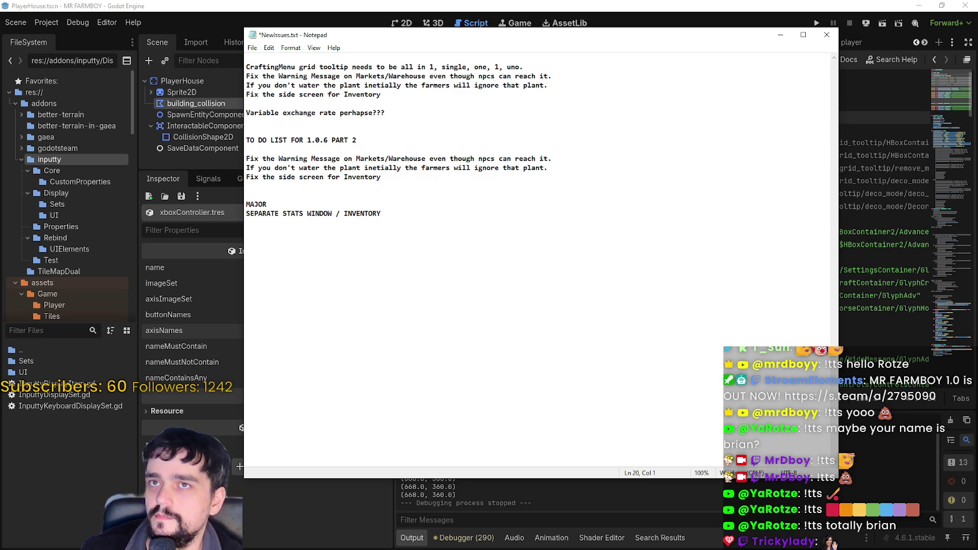
Add the 'Quick Hotkeys on PAUSE MENU' entry and remove the blank line above it.
type("Quick")
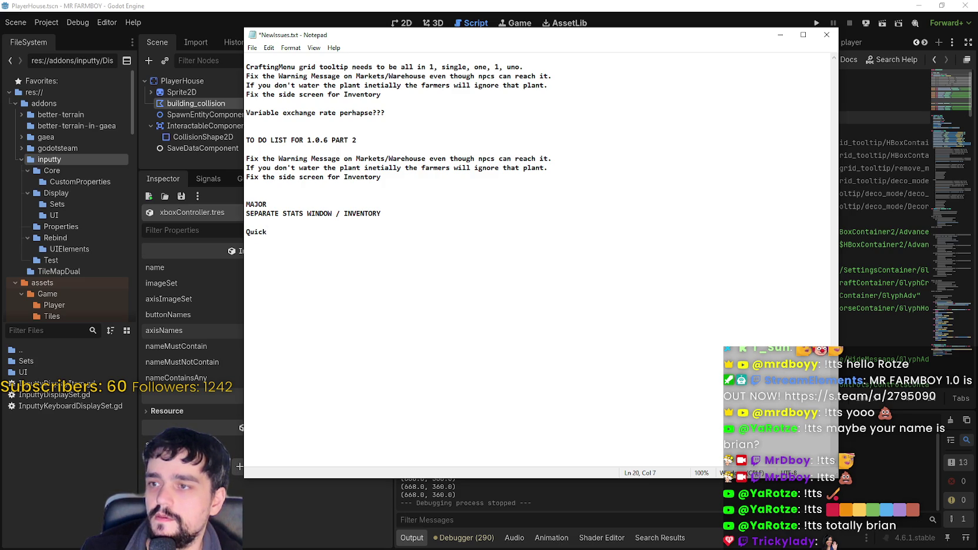
type("J")
type("otkeys")
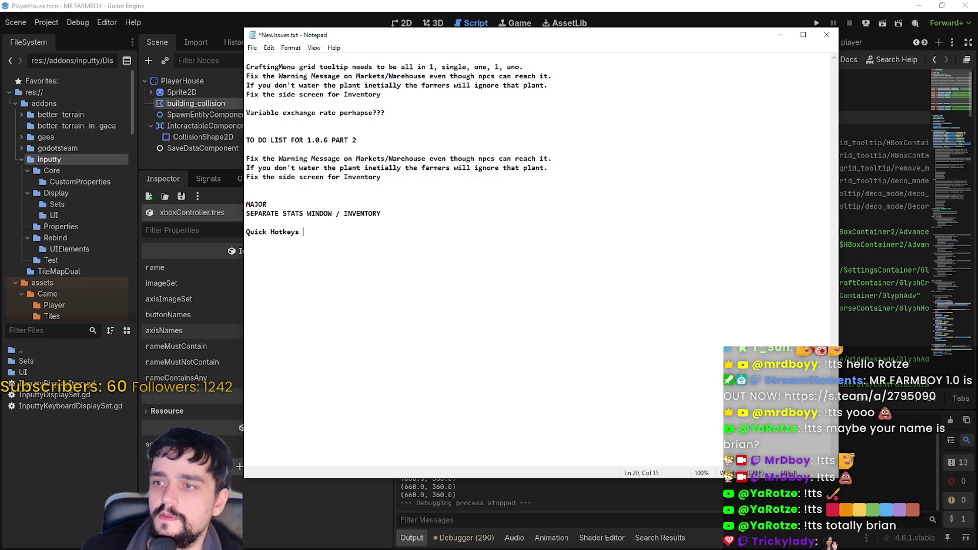
type("on PAUS")
type("E MENU")
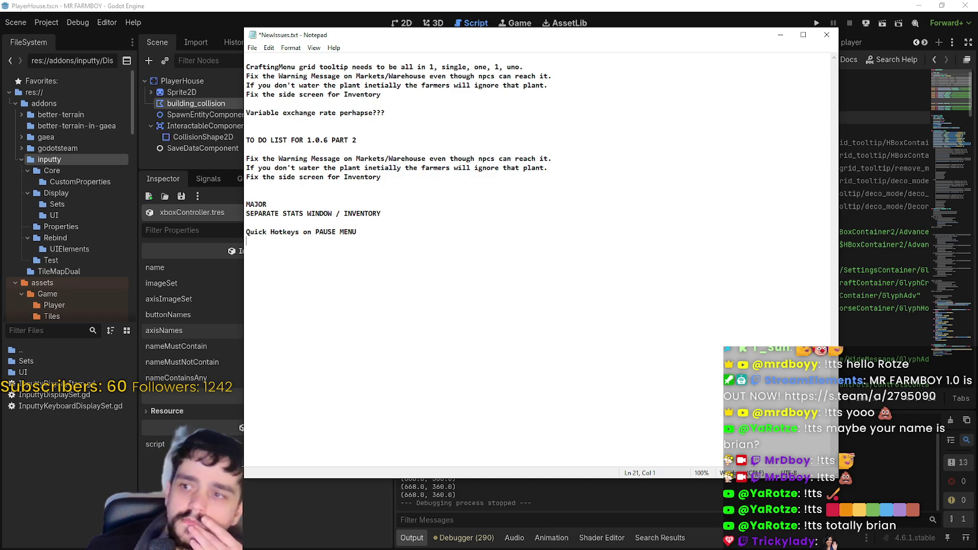
key("BackSpace")
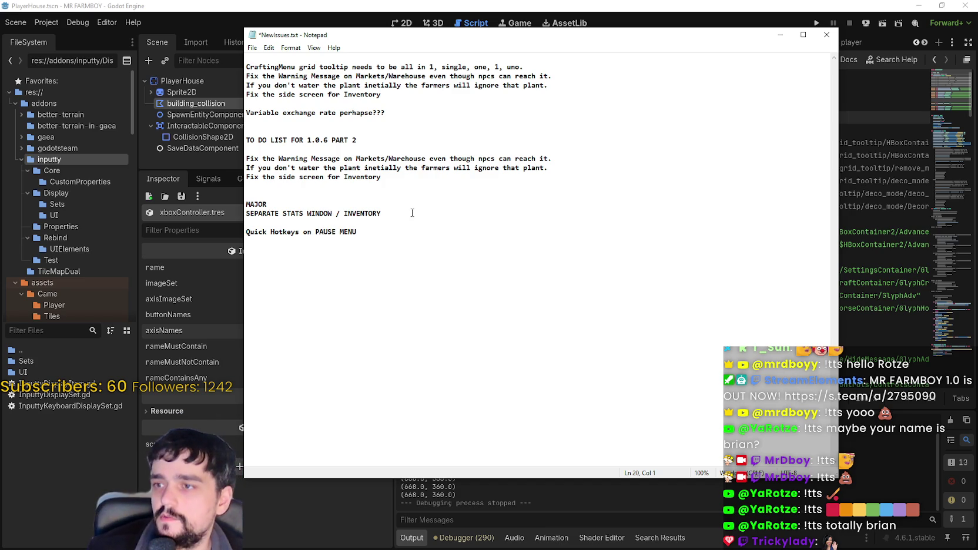
key("BackSpace")
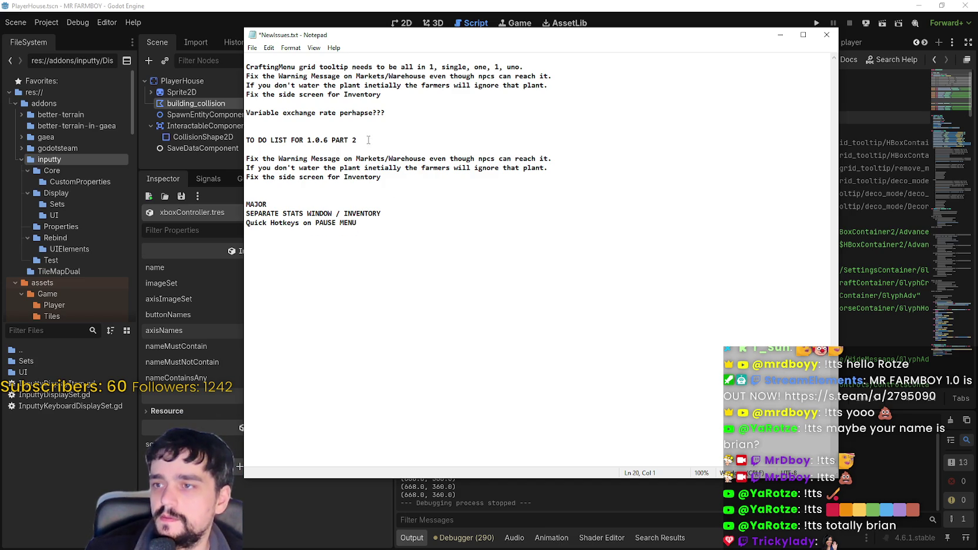
left_click_drag(369, 140, 246, 140)
Add a MAJOR entry for adjusting Enhanced Crops prices.
left_click(454, 200)
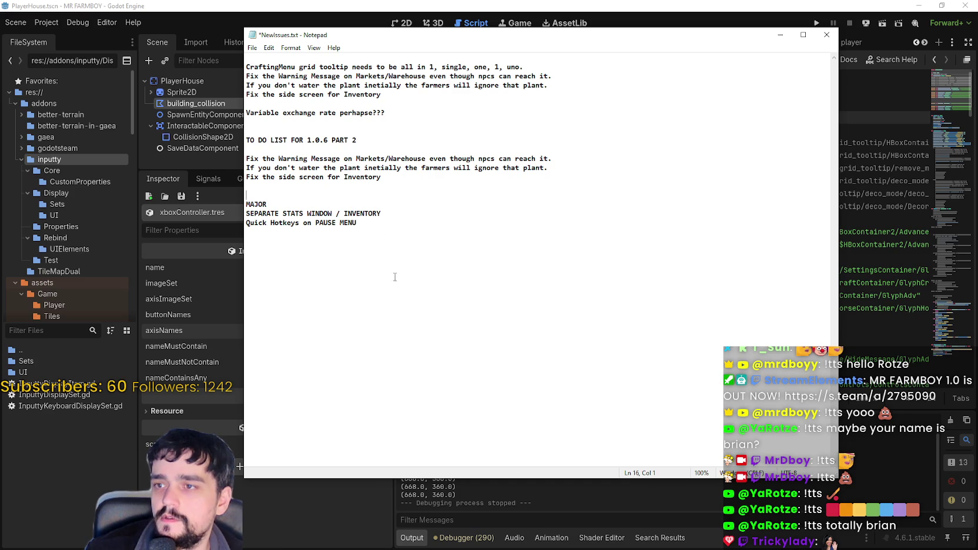
left_click(408, 184)
left_click(413, 201)
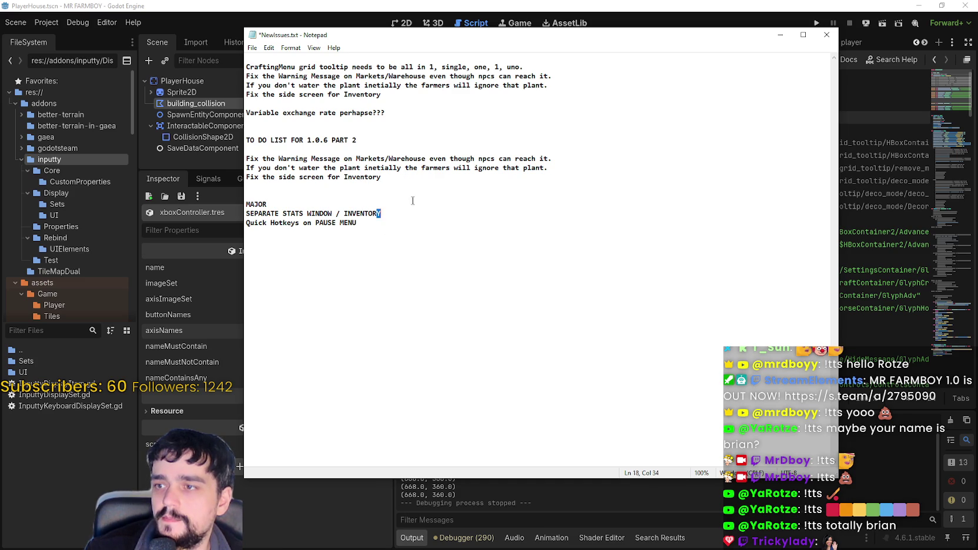
key("Return")
type("R")
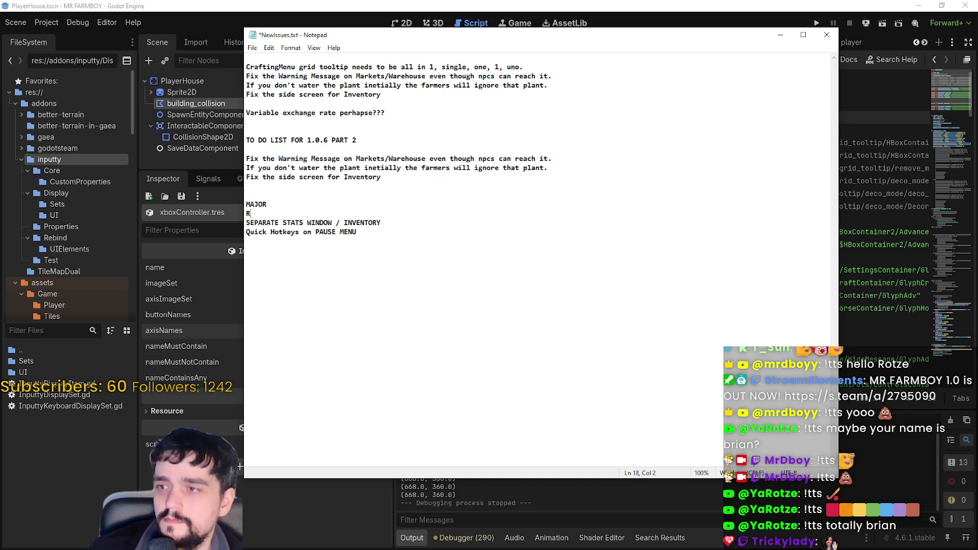
type("eajustment of ")
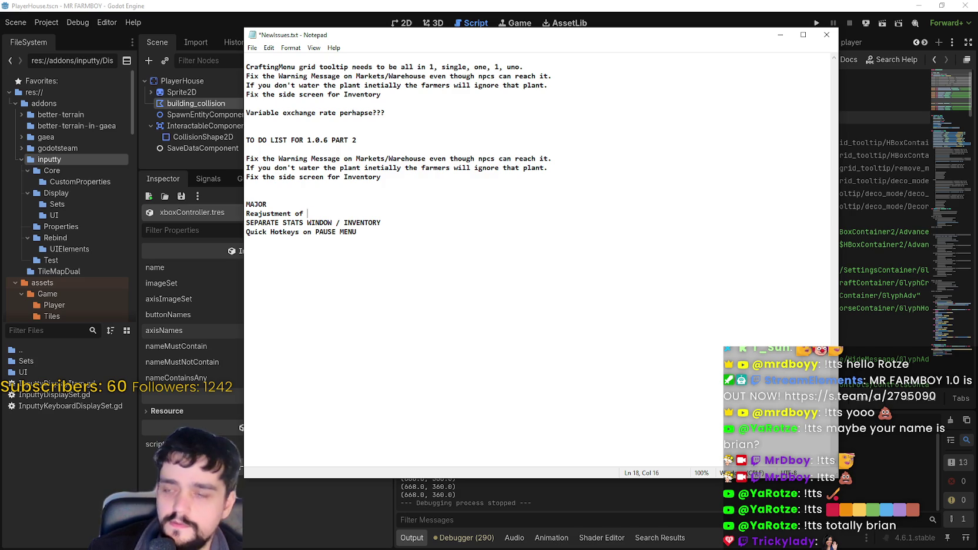
type("Enchanced ")
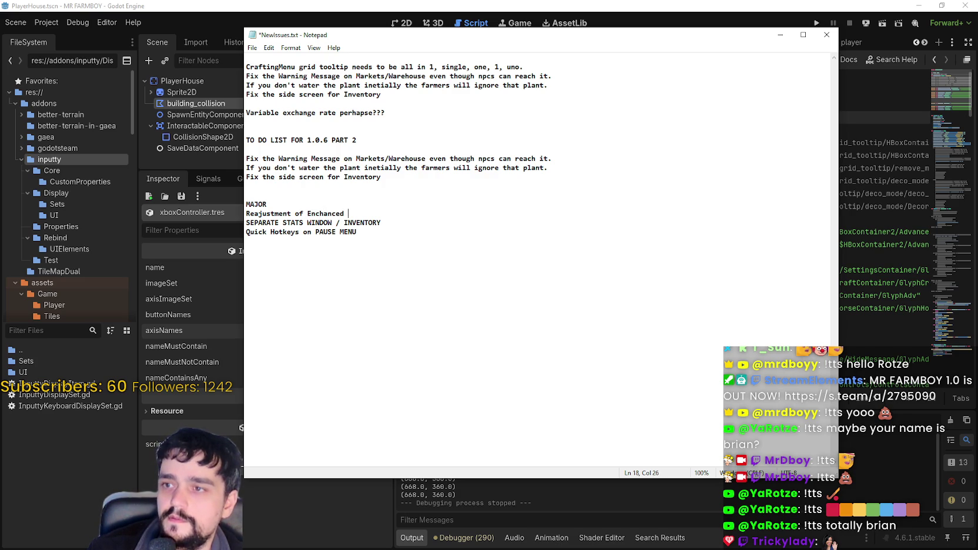
type("Crops ")
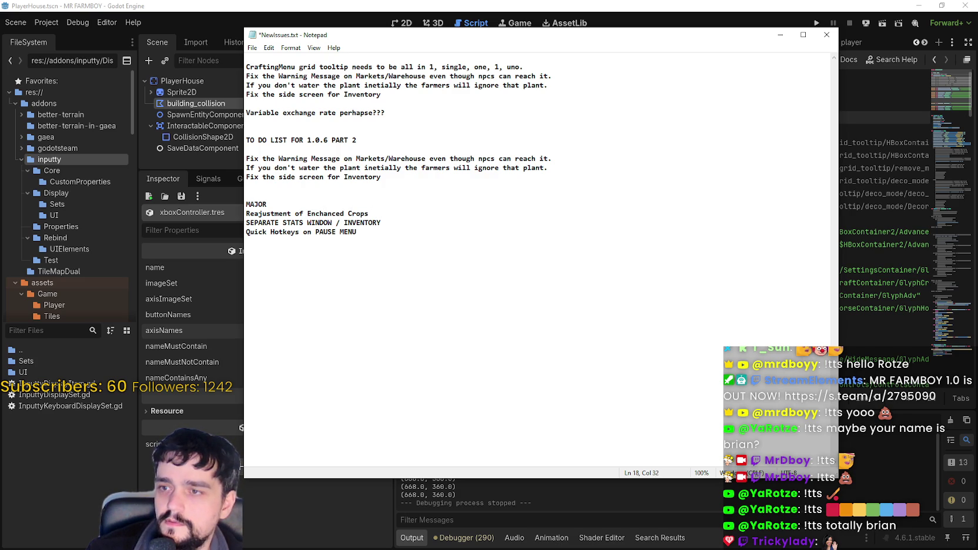
type("Prices")
left_click(464, 280)
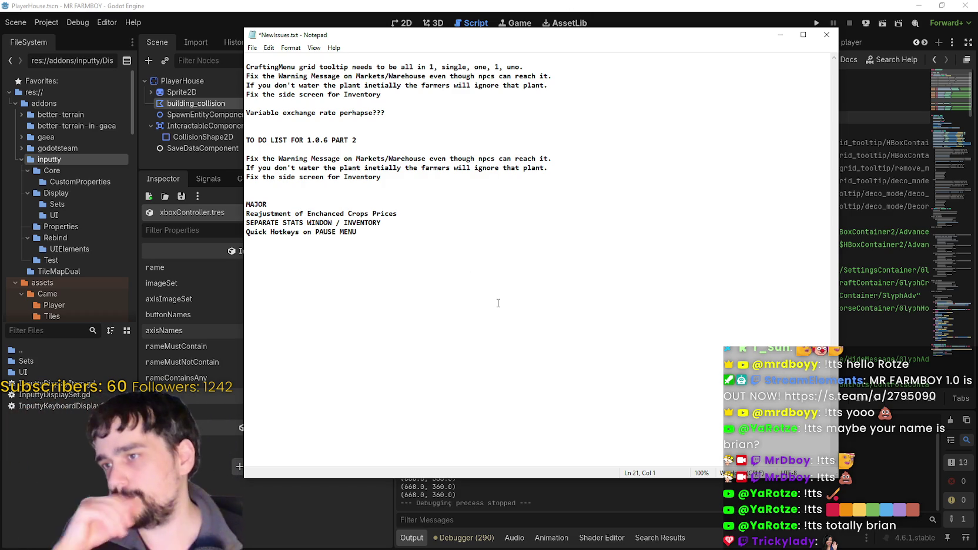
left_click(410, 186)
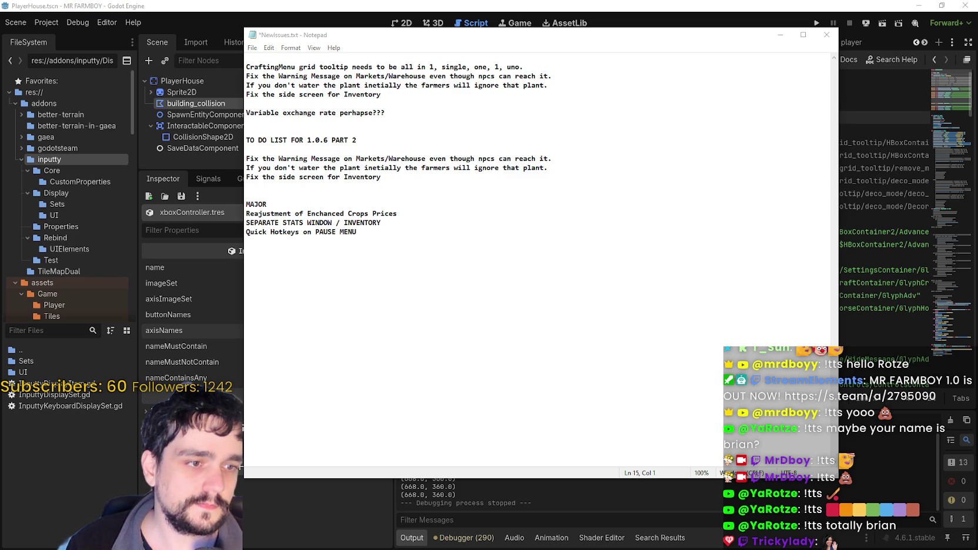
Add fix 'Look into all STEAM Achivements issues', then start a new line reading 'Remove'.
left_click(404, 247)
left_click(346, 207)
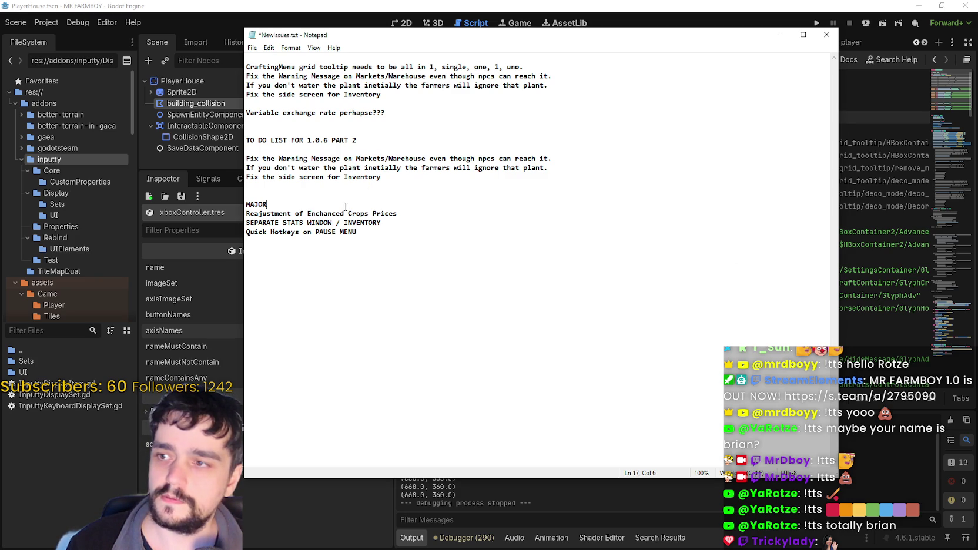
left_click(377, 185)
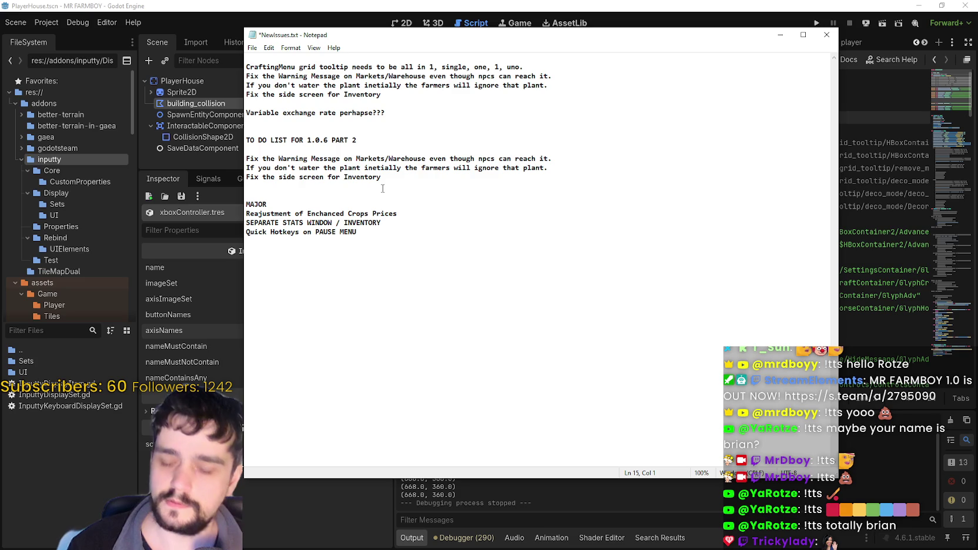
type("Look into ")
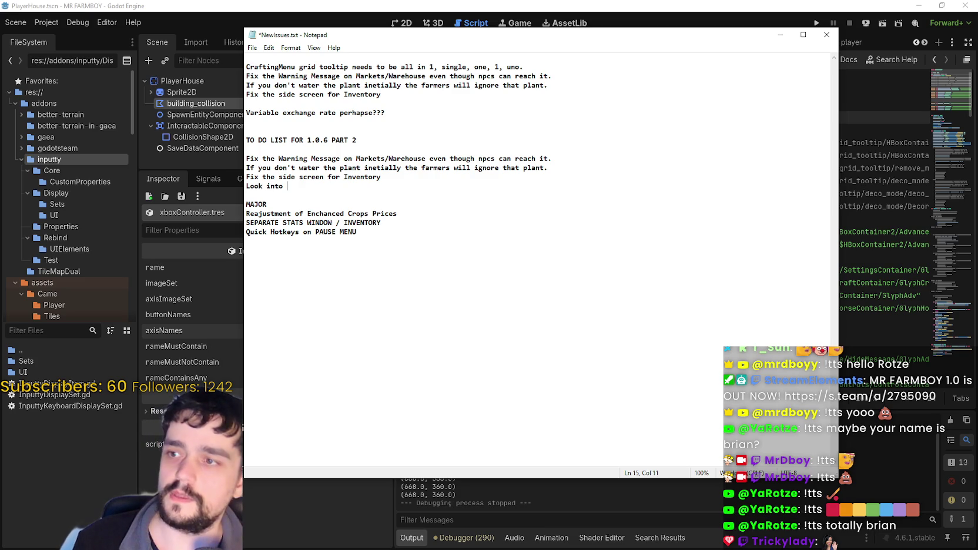
type("all STEAM")
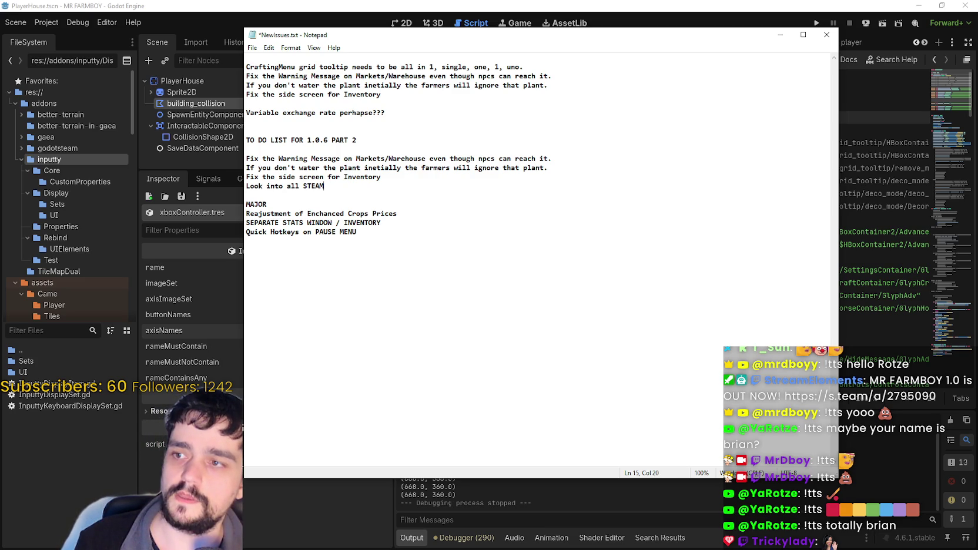
type(" Achi")
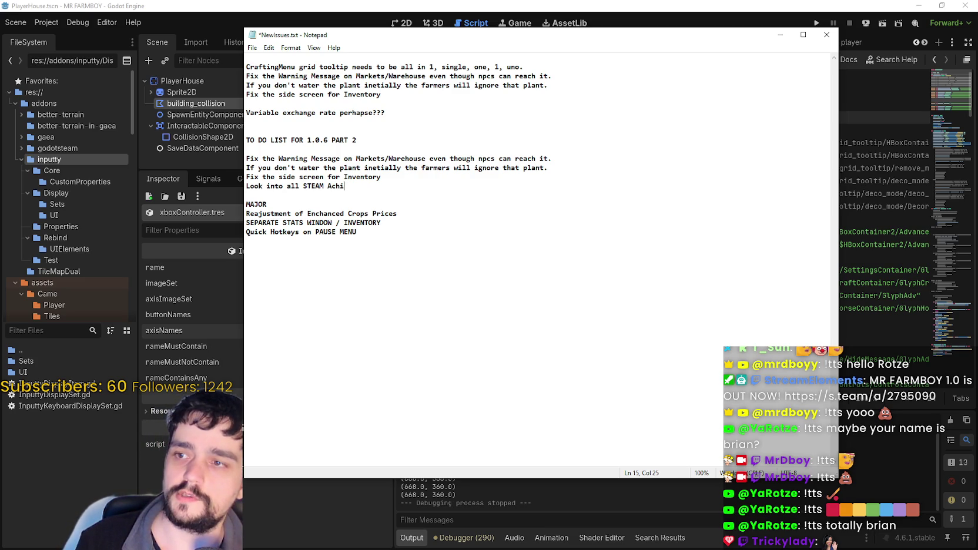
type("vements issu")
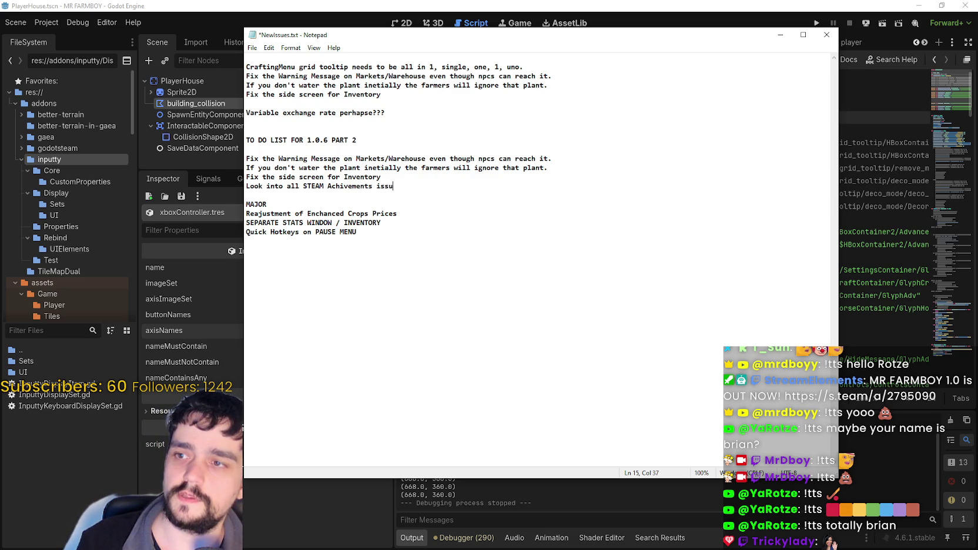
type("es")
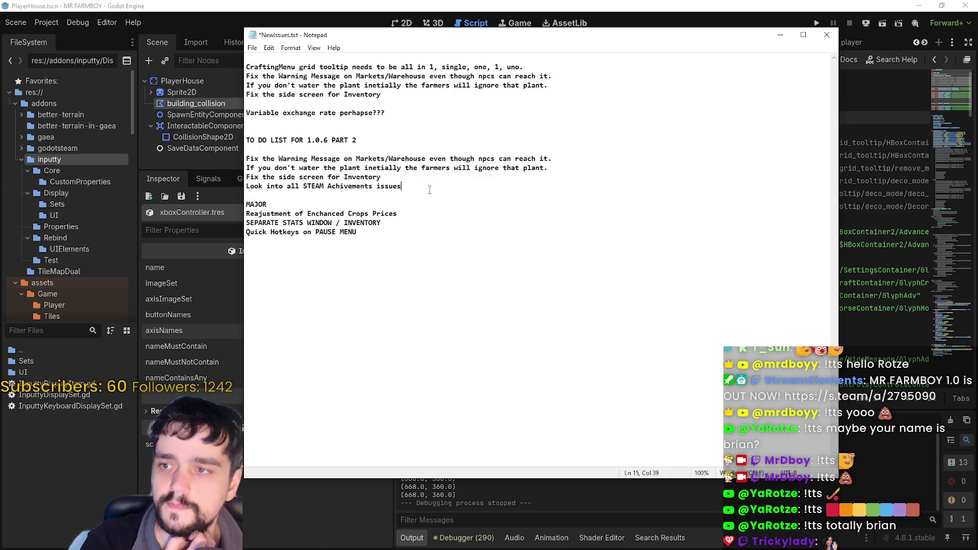
key("Return")
type("Remove")
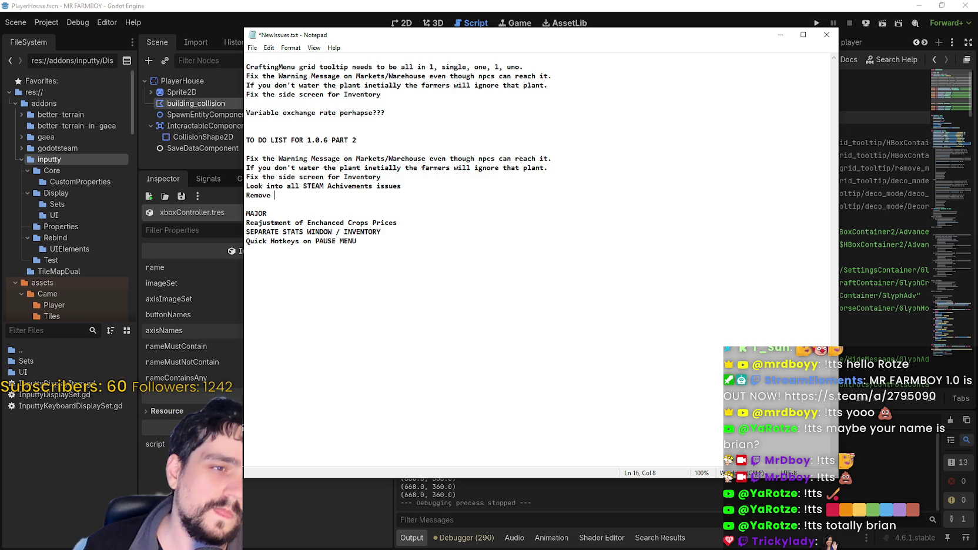
Filter FileSystem for 'game' and open game_screen_the_endless.tscn.
left_click(92, 303)
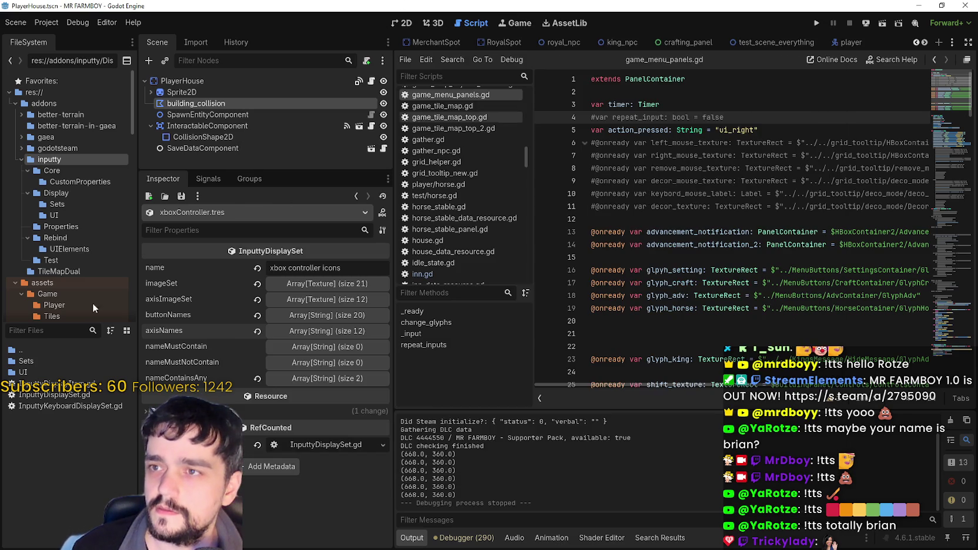
left_click(44, 334)
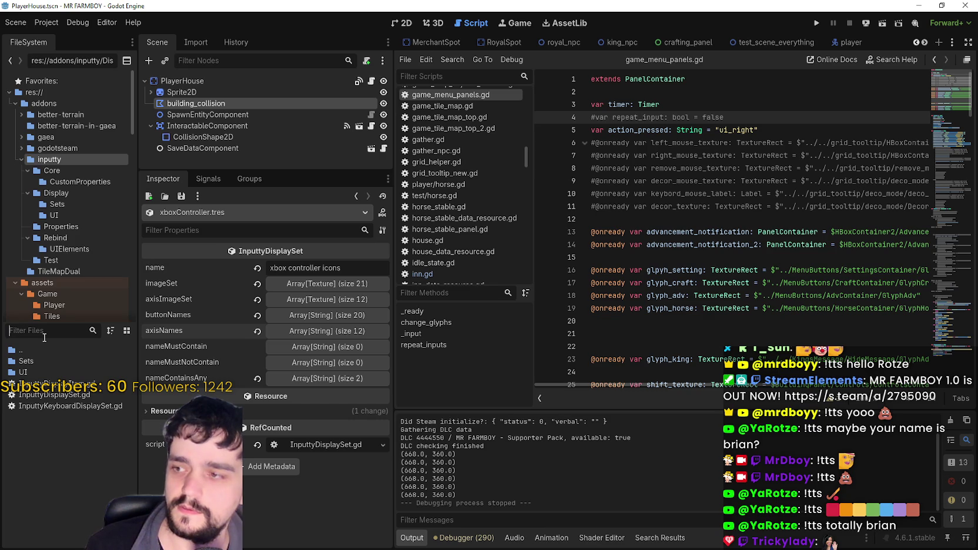
type("game")
double_click(71, 417)
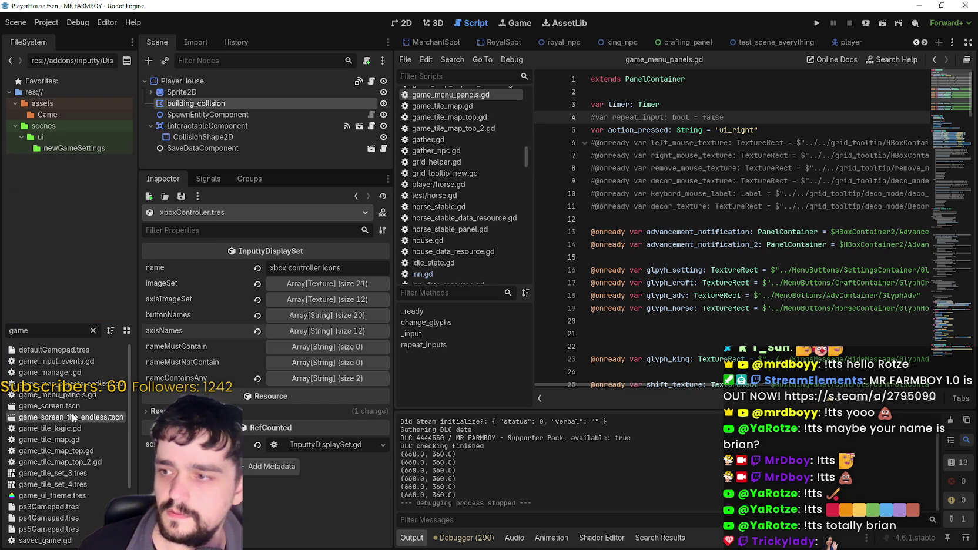
left_click(266, 113)
scroll(272, 119, "down", 5)
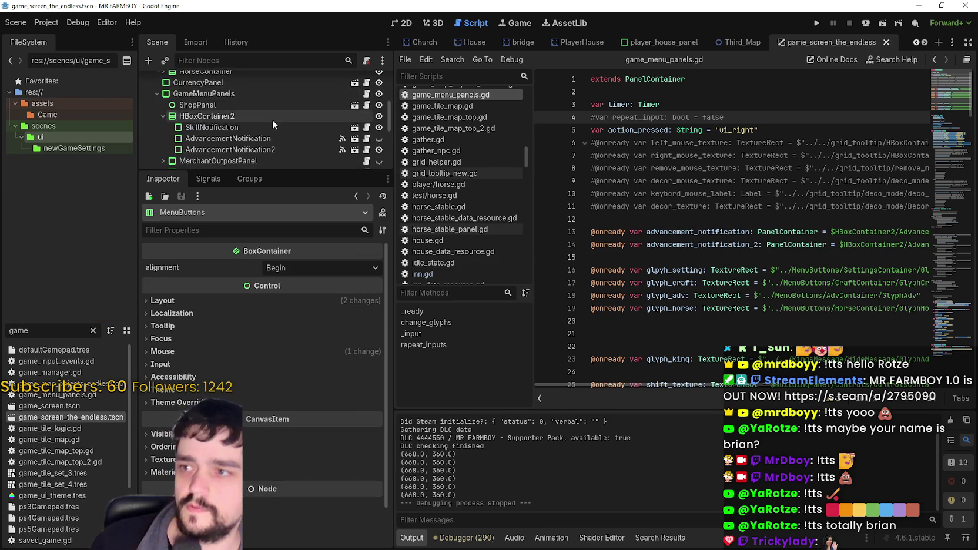
Switch to the 2D view, find the SettingsMenu node and open its settingsMenu.tscn scene.
left_click(402, 23)
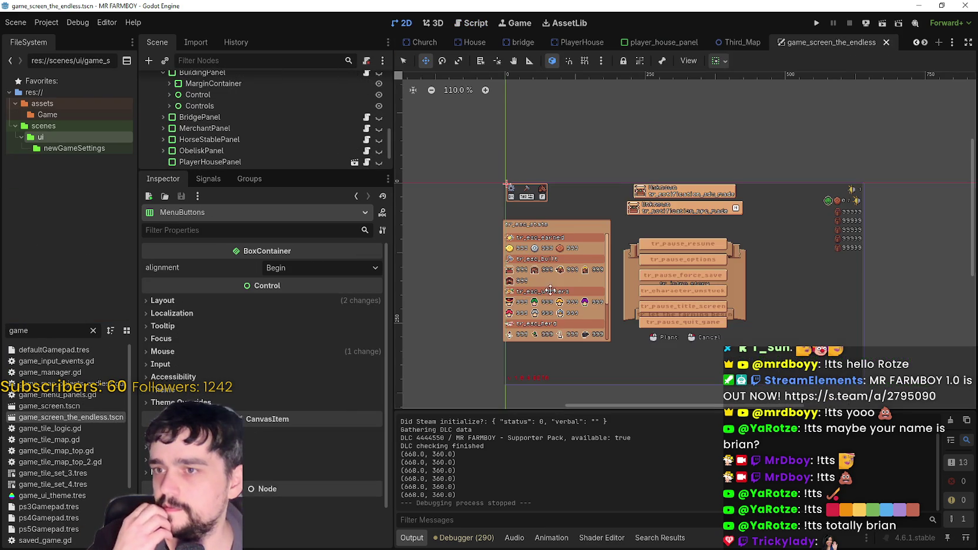
scroll(728, 357, "up", 6)
scroll(515, 244, "down", 3)
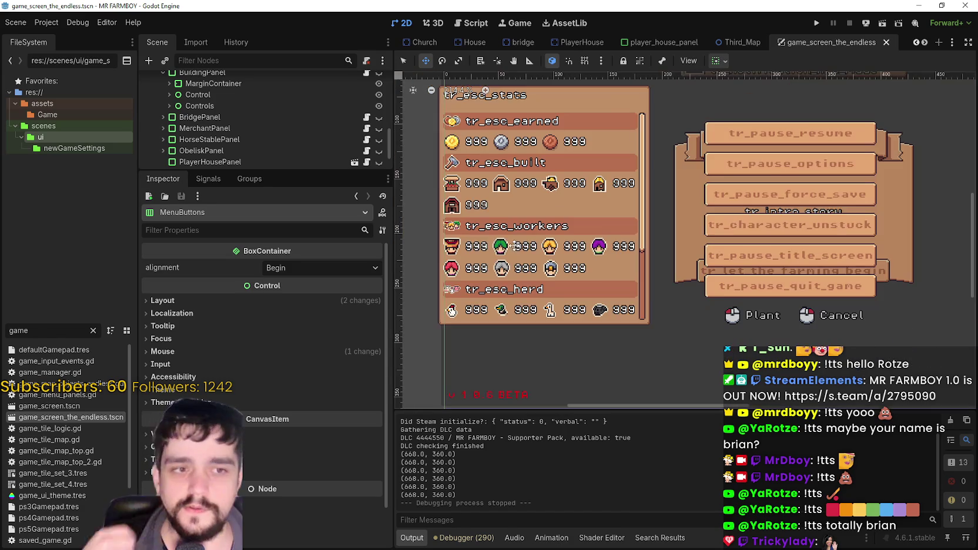
left_click_drag(269, 168, 270, 371)
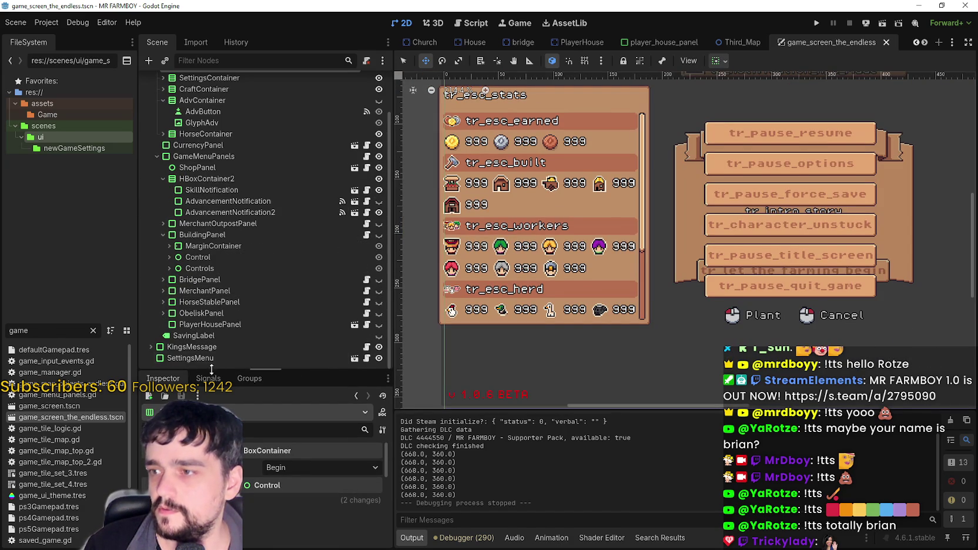
left_click(190, 359)
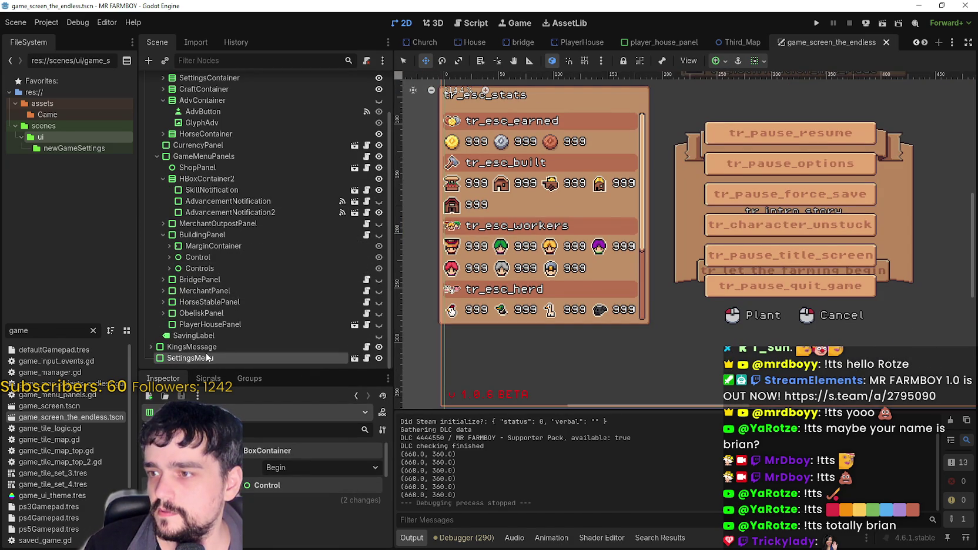
scroll(435, 257, "down", 2)
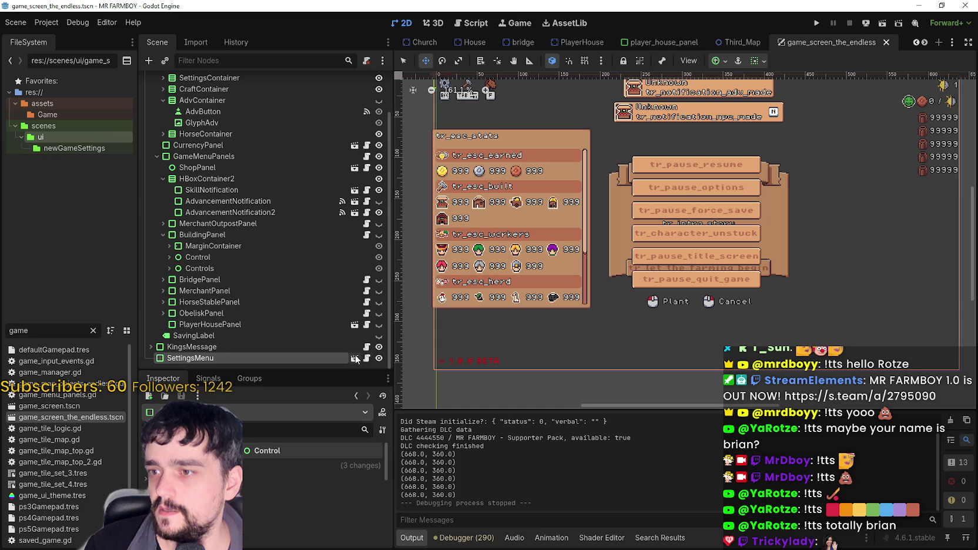
double_click(575, 208)
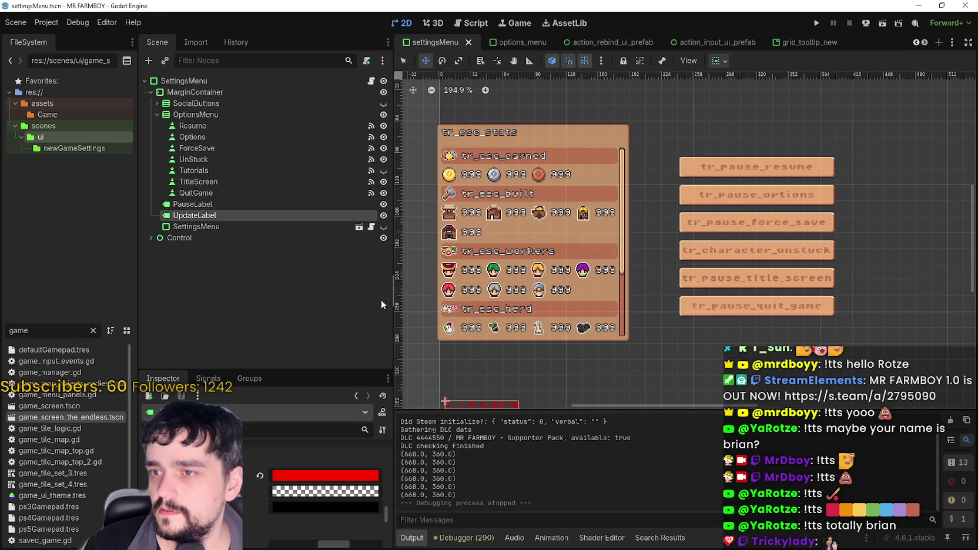
Collapse OptionsMenu and expand Control to list the worker and herd stat entries.
left_click(177, 227)
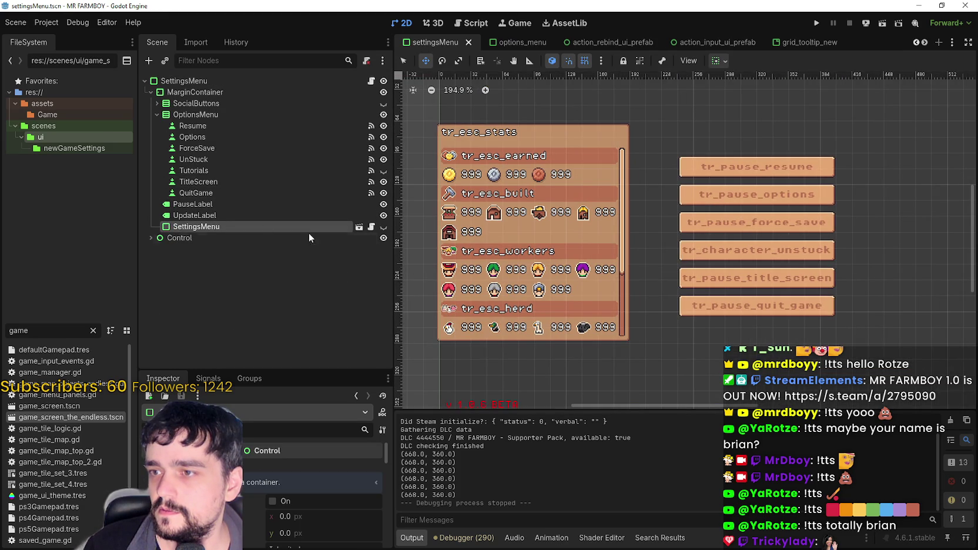
left_click(157, 115)
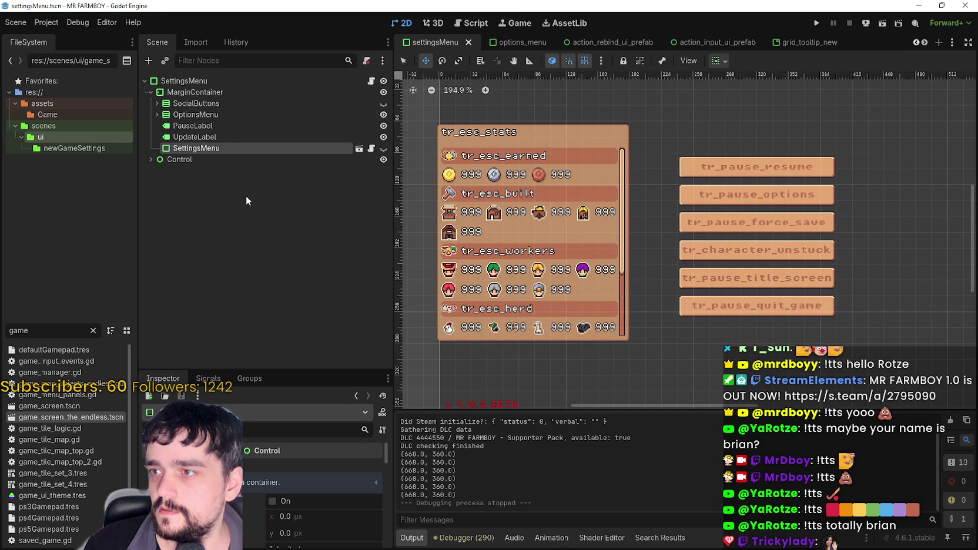
left_click(152, 159)
scroll(252, 304, "down", 10)
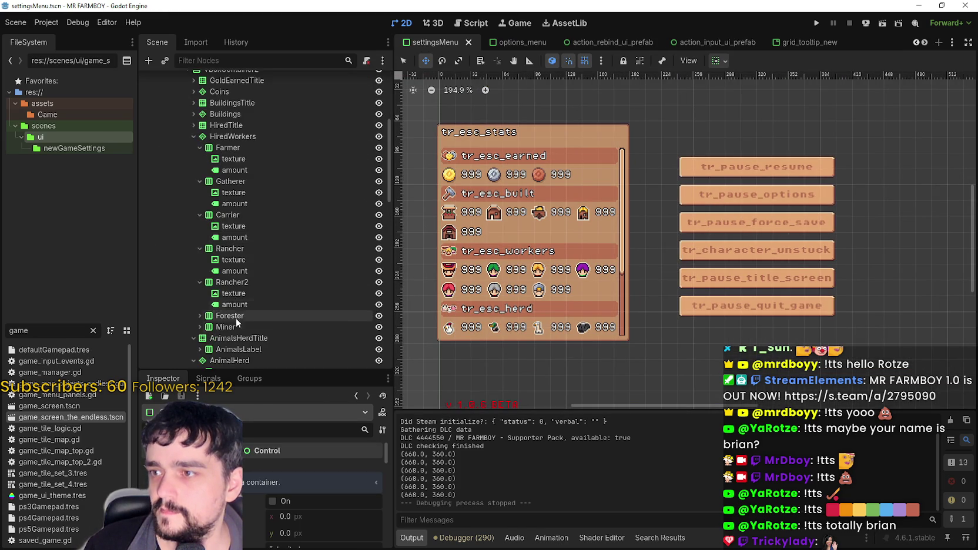
scroll(252, 304, "down", 10)
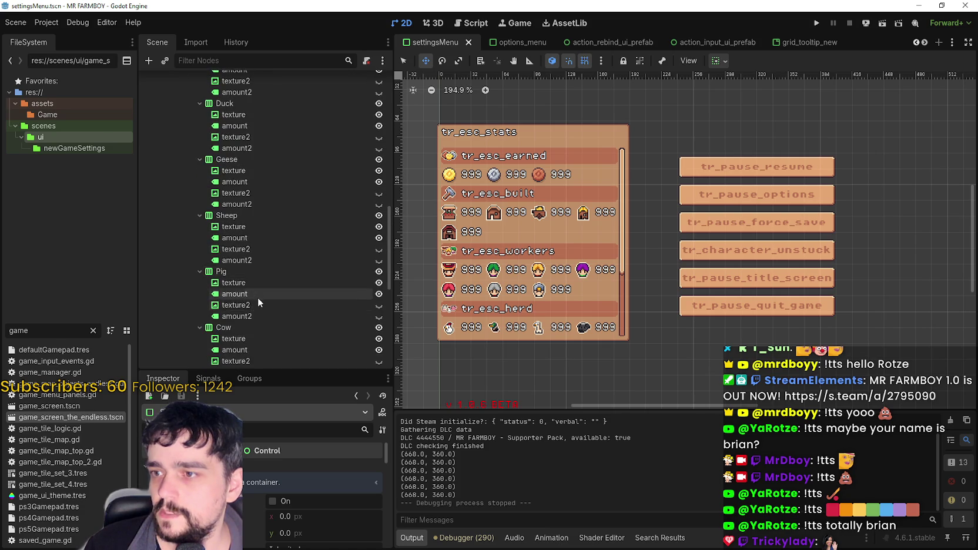
scroll(259, 296, "down", 2)
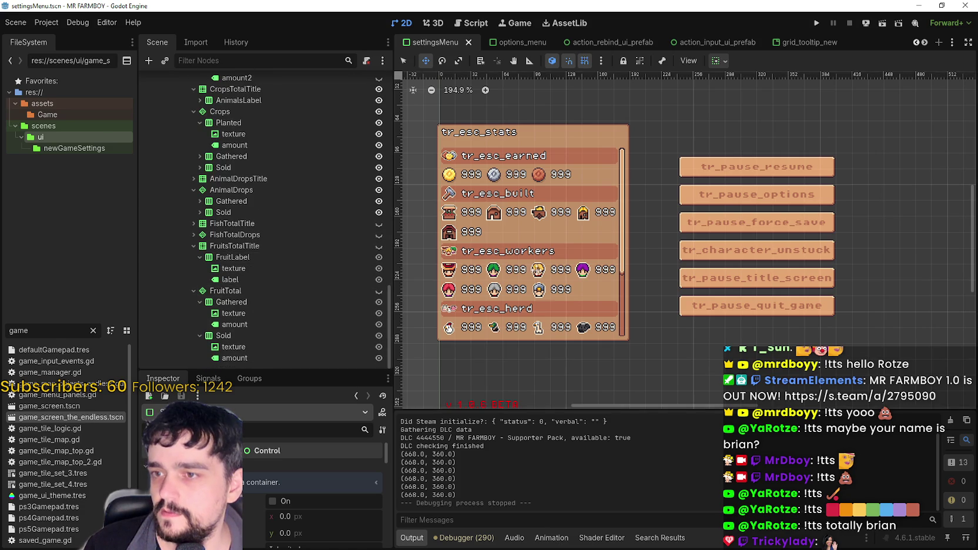
scroll(597, 314, "up", 2)
Select the helmet worker and Forester icons on the canvas to inspect their nodes.
left_click(404, 61)
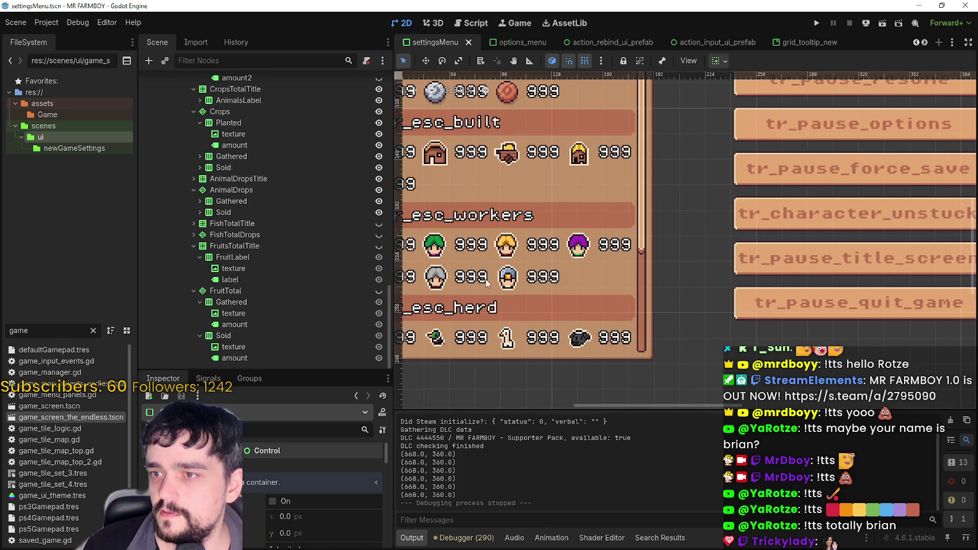
left_click(508, 277)
scroll(507, 278, "down", 2)
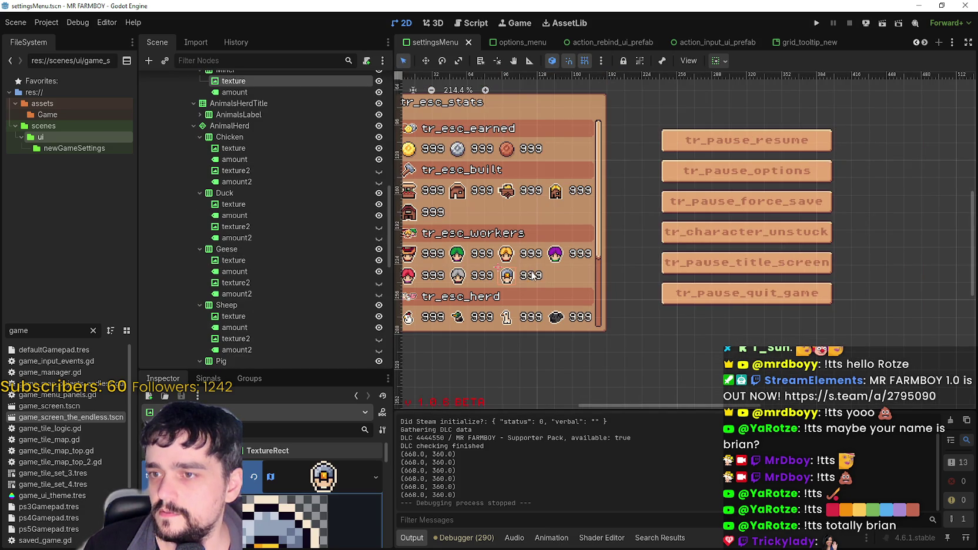
left_click(461, 275)
scroll(505, 277, "down", 3)
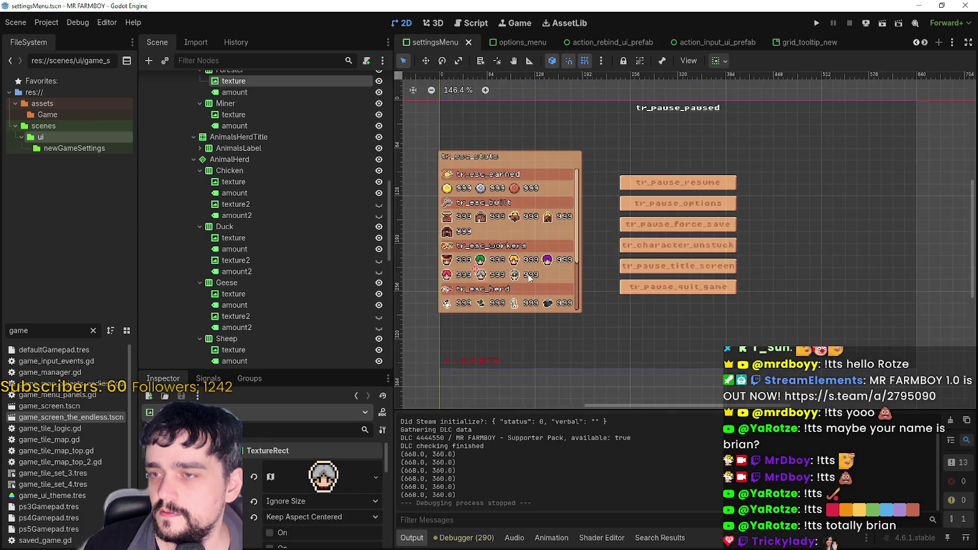
scroll(518, 280, "up", 2)
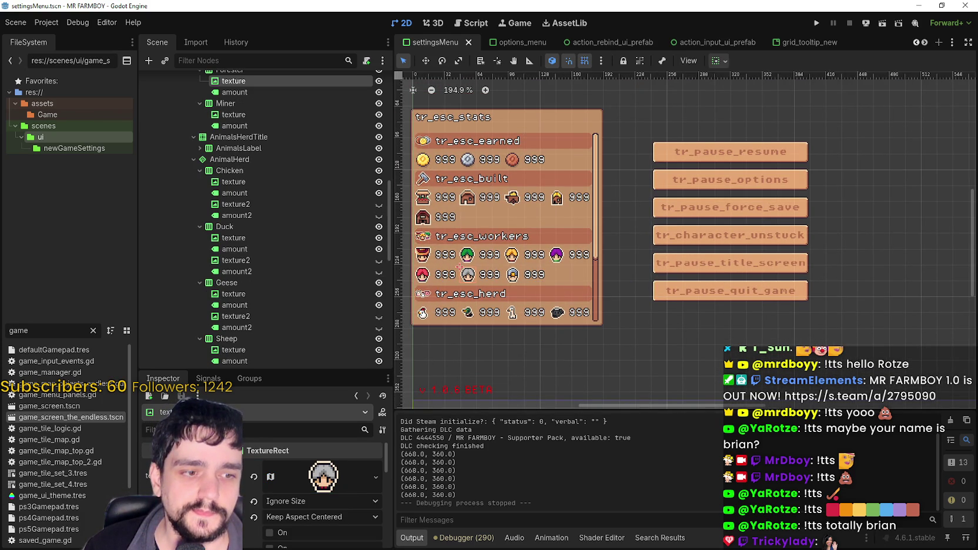
Return to Notepad and fix the typing in the 'Remove' line.
key("alt+Tab")
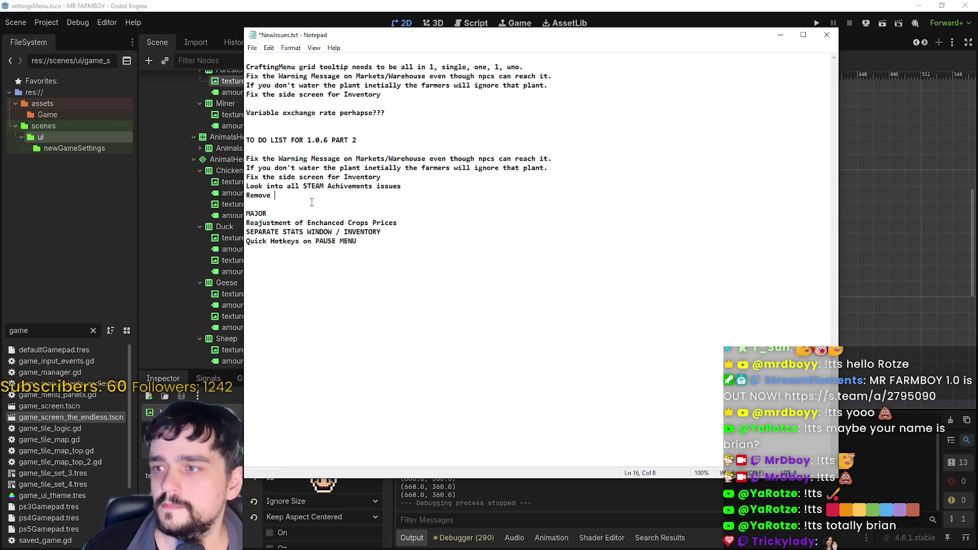
key("BackSpace")
key("BackSpace")
key("BackSpace")
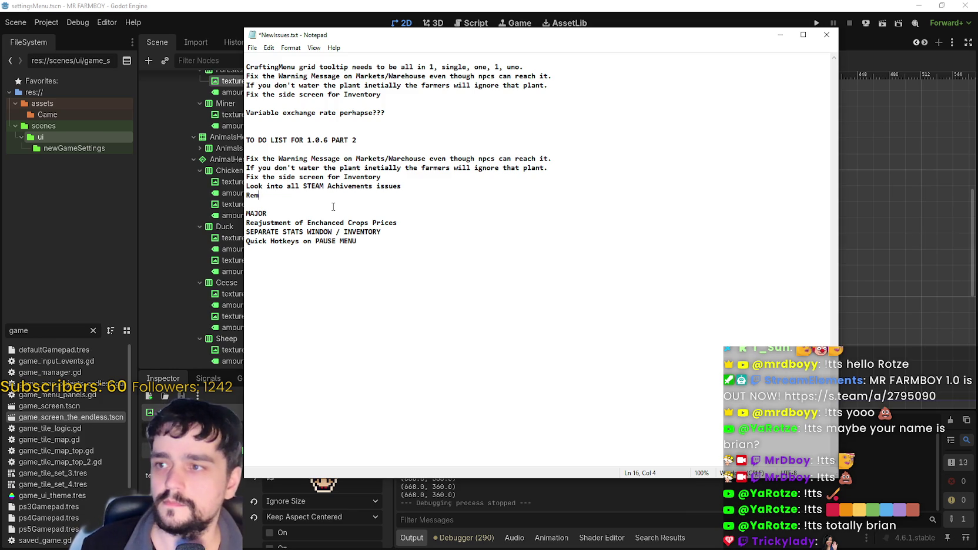
type("mmove")
key("BackSpace")
key("BackSpace")
key("BackSpace")
type("ove")
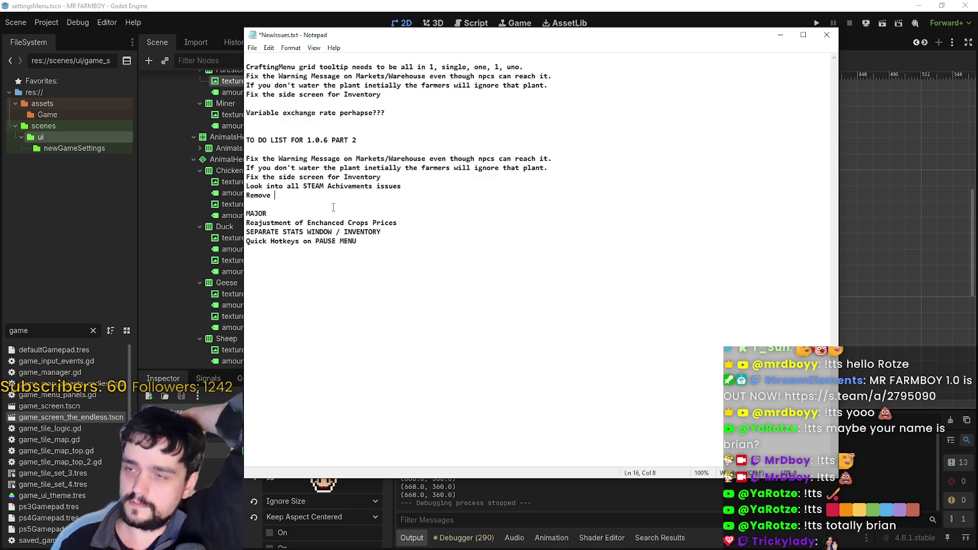
Add a '- Remember to not...' reminder about Foresters/Miners on Incremental under the stats window item.
left_click_drag(332, 233, 263, 224)
left_click(432, 232)
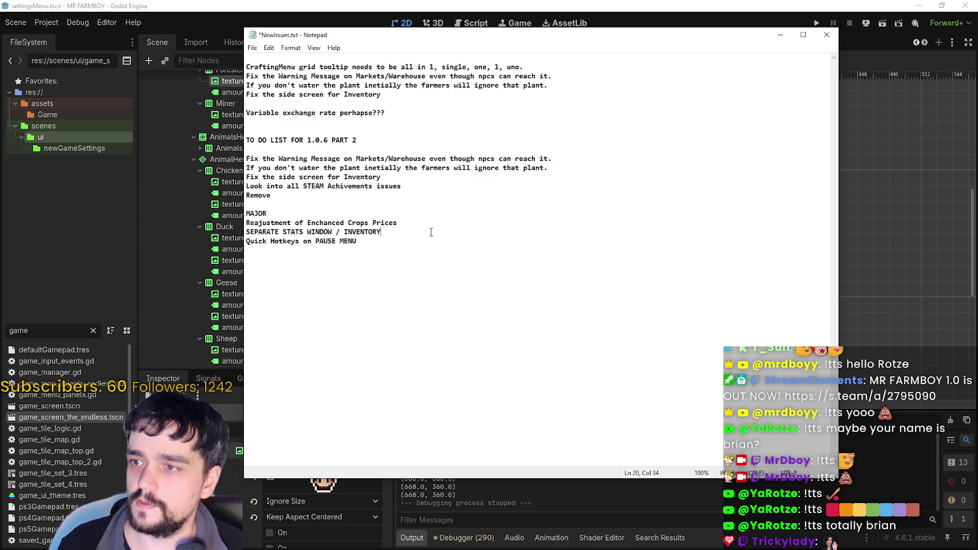
key("Return")
type("- R")
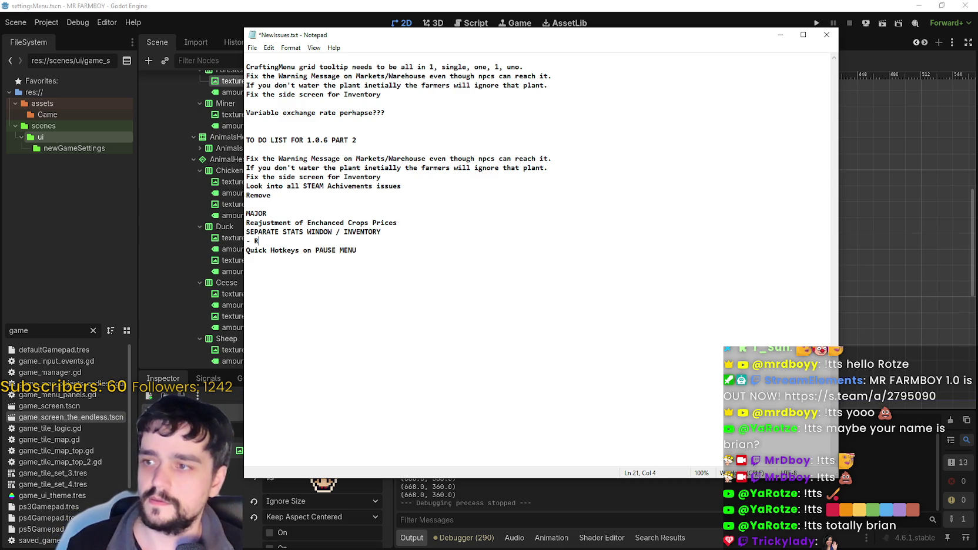
type("emomber")
key("BackSpace")
key("BackSpace")
key("BackSpace")
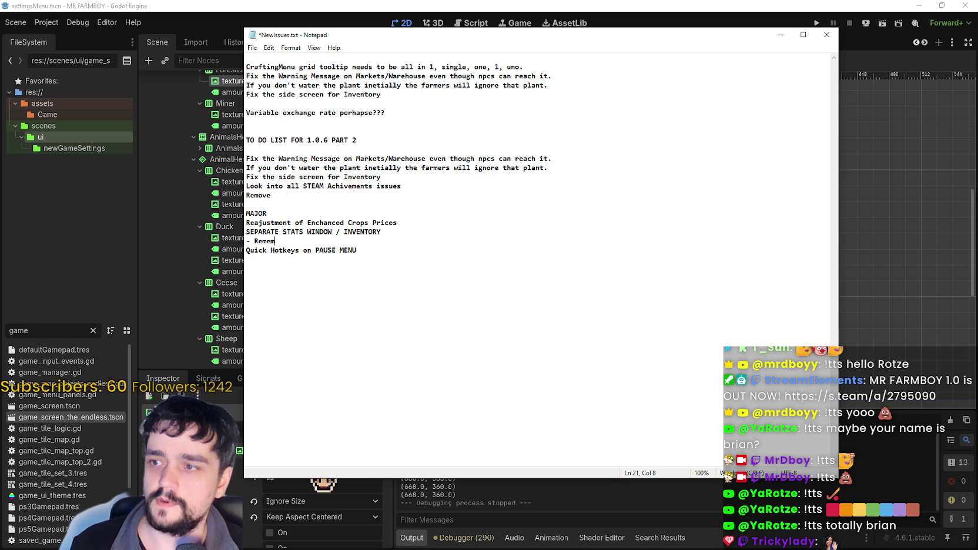
type("ember to not sur")
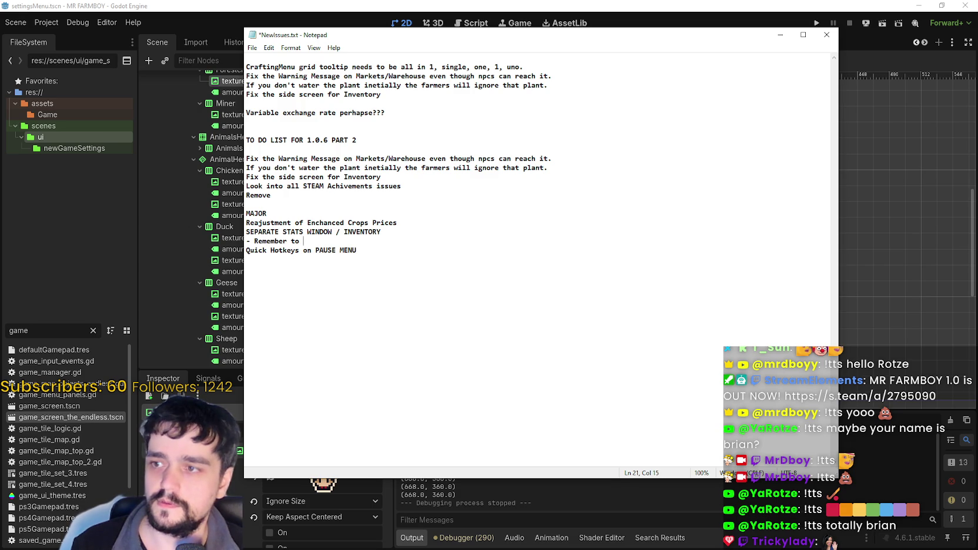
key("BackSpace")
key("BackSpace")
type("how")
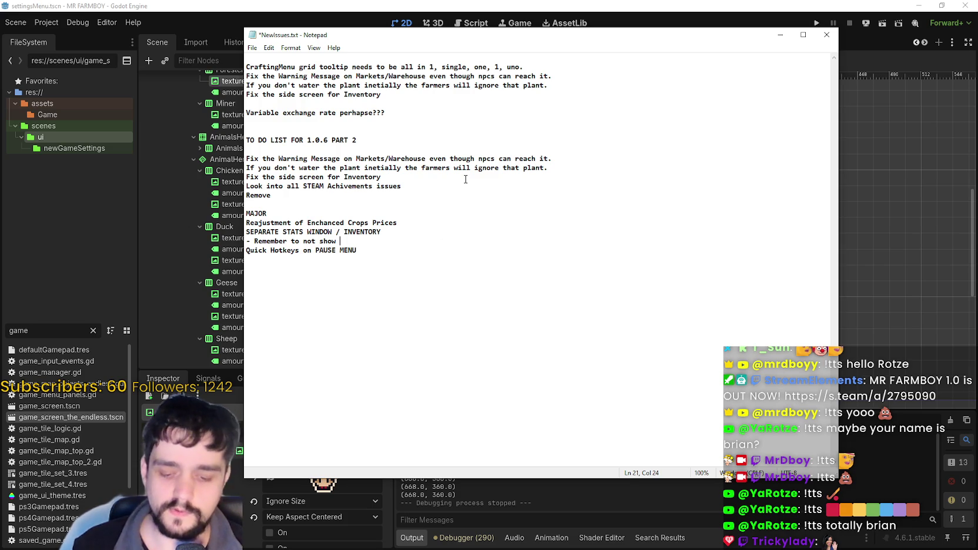
type("Foresterse/Miners")
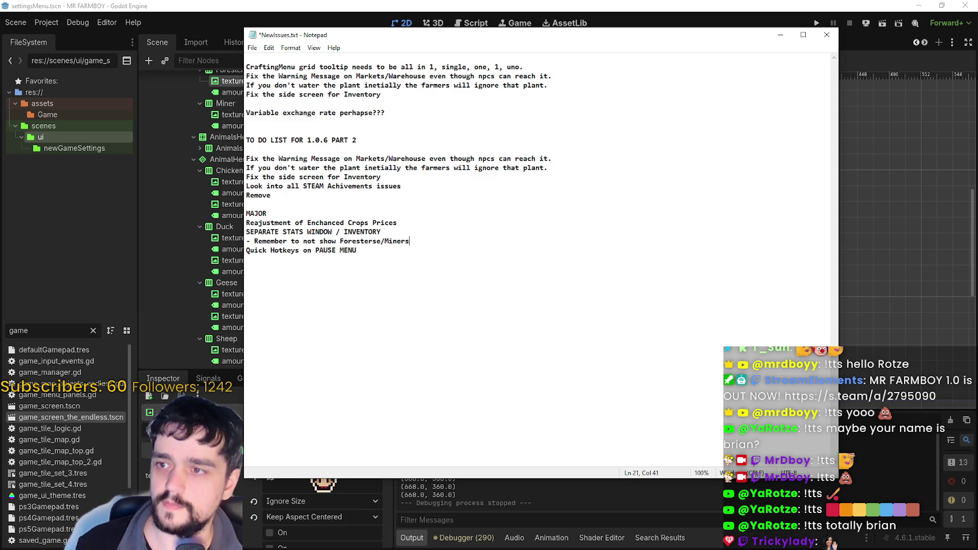
type(" on Incremetnal")
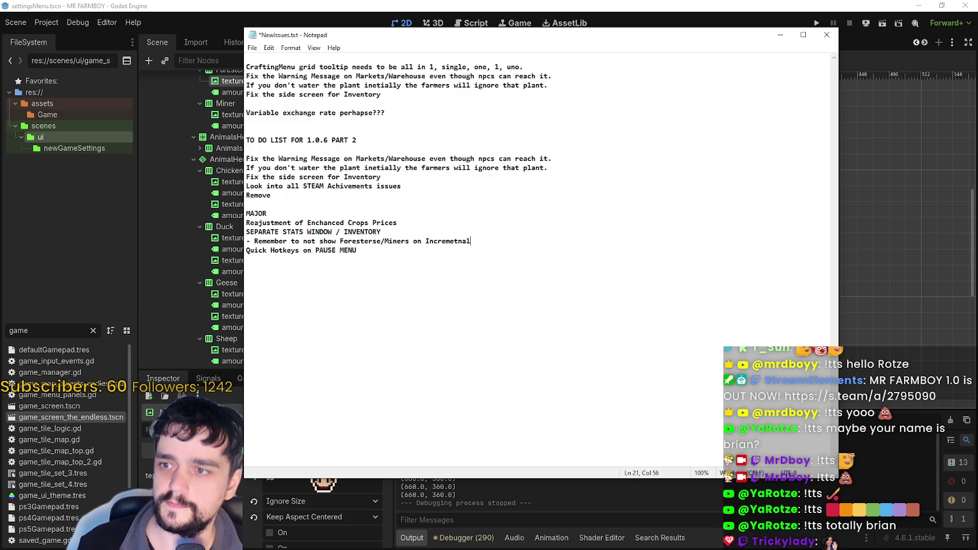
key("BackSpace")
key("BackSpace")
key("BackSpace")
type("al.")
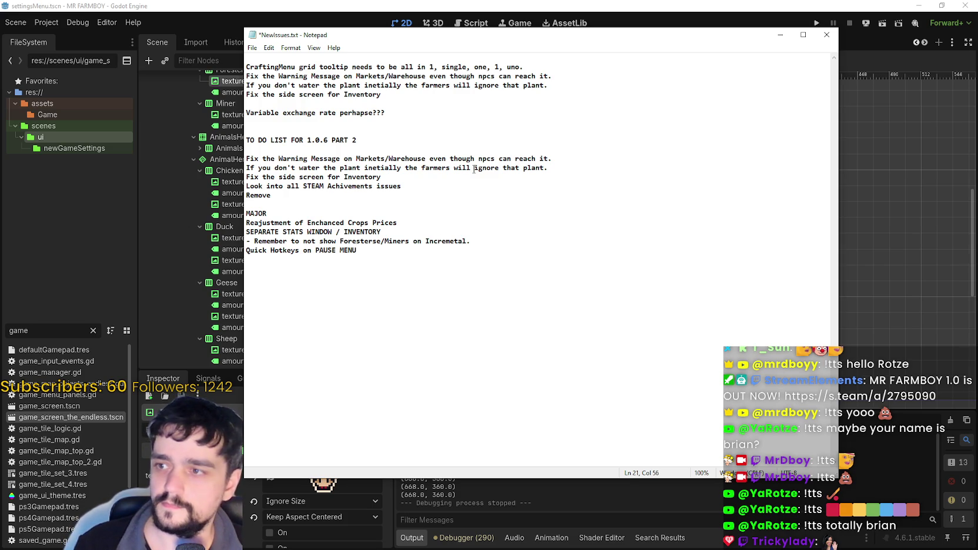
Save NewIssues.txt through File > Save.
left_click(305, 241)
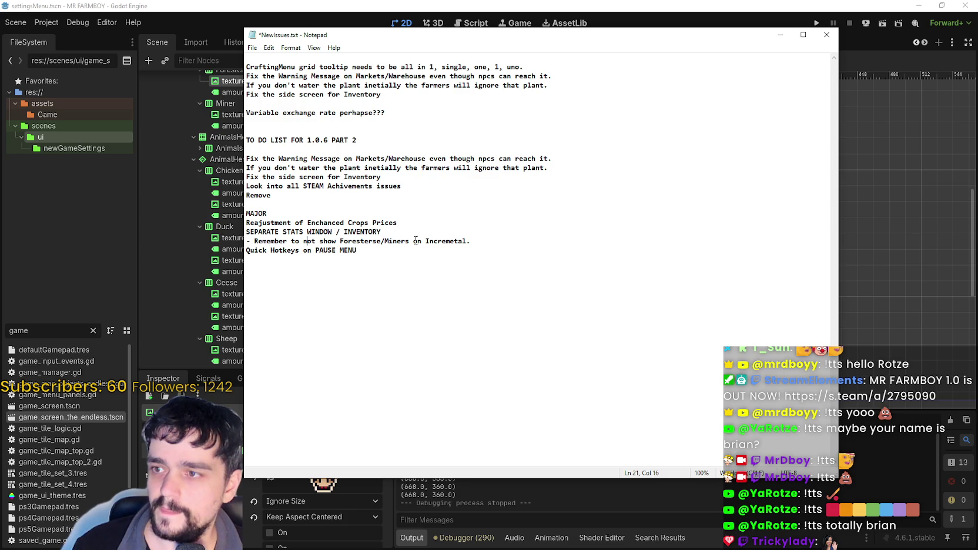
left_click(464, 275)
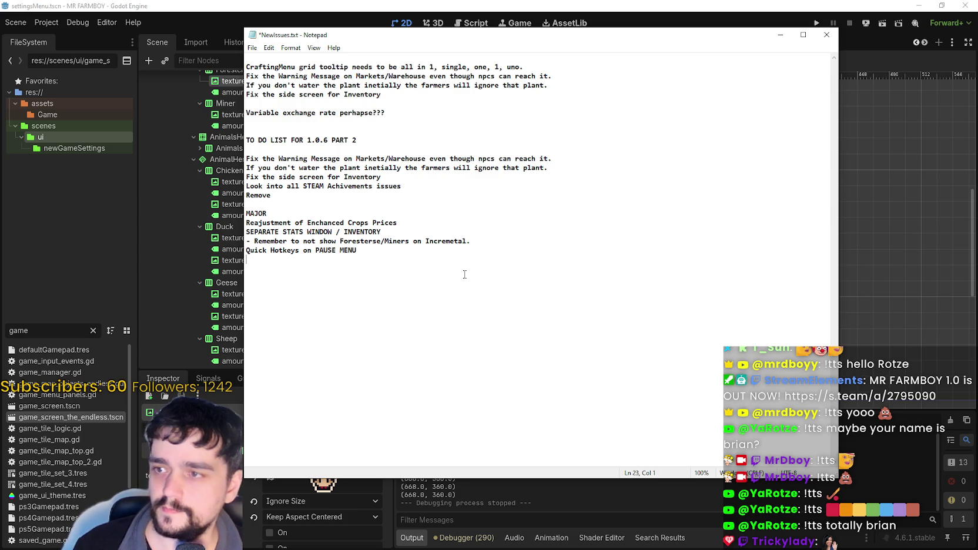
left_click(252, 47)
left_click(264, 93)
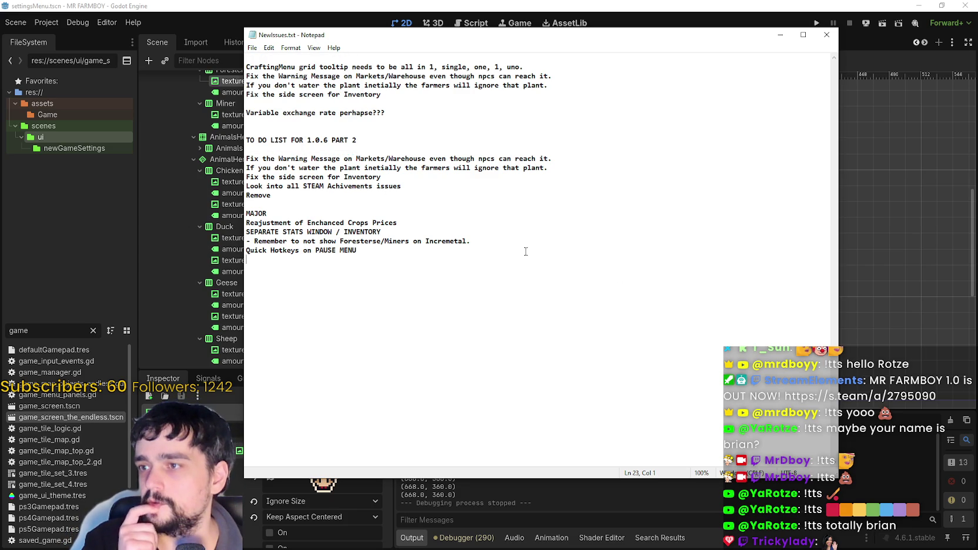
Delete the leftover 'Remove' text from the to-do list.
left_click(441, 197)
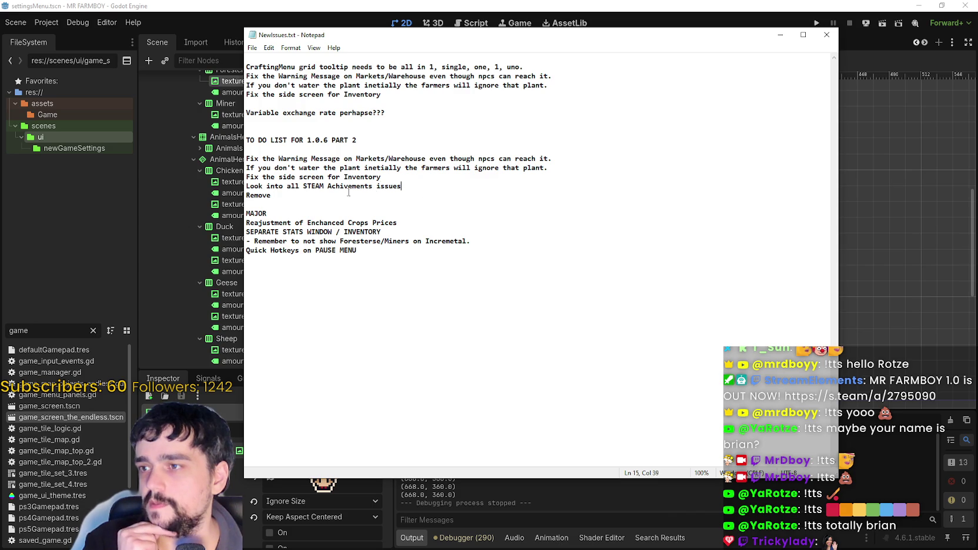
mouse_move(436, 194)
left_mouse_down()
mouse_move(211, 187)
mouse_move(213, 200)
left_mouse_up()
key("BackSpace")
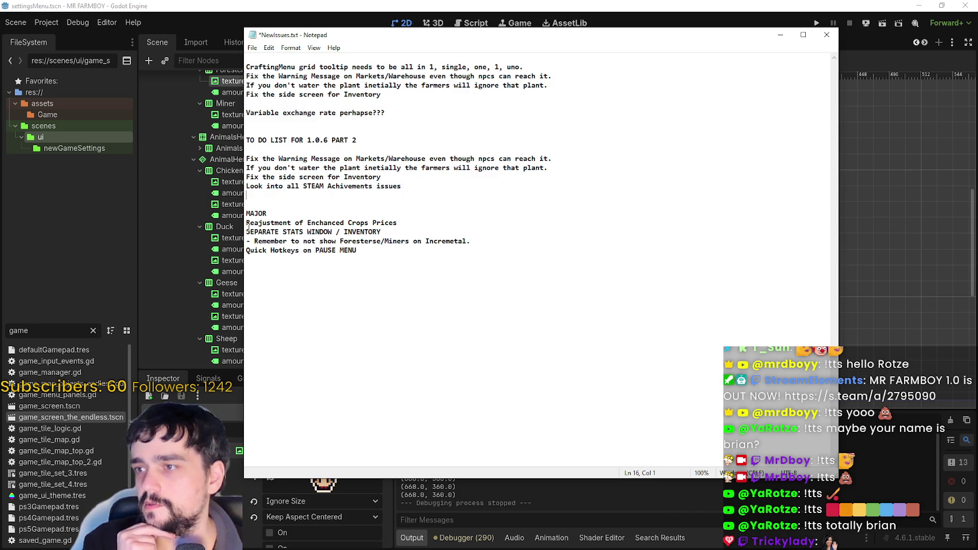
left_click(294, 205)
left_click(643, 302)
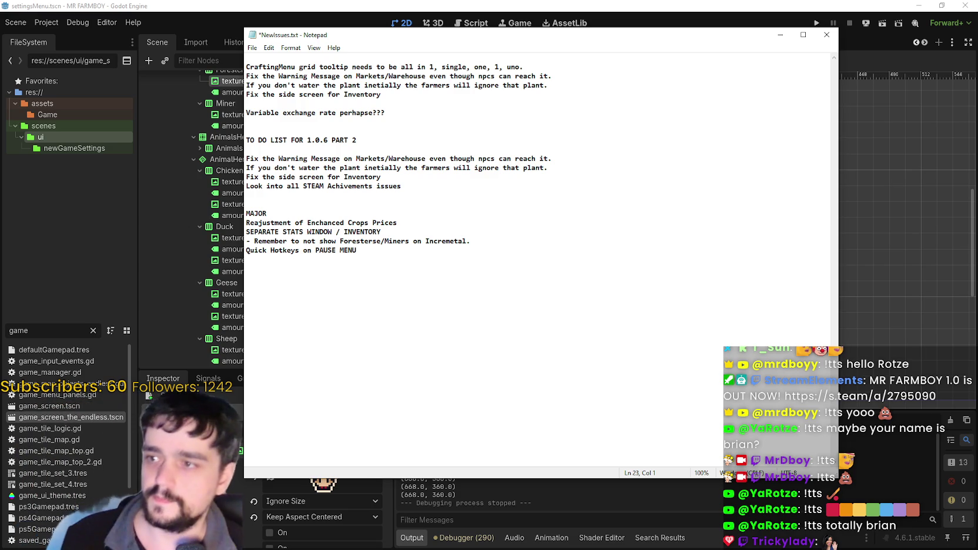
Type 'REWORK THE KING TASK TO BE IN STAGES' on a new line after the last MAJOR item.
key("Return")
type("REWORK THE ")
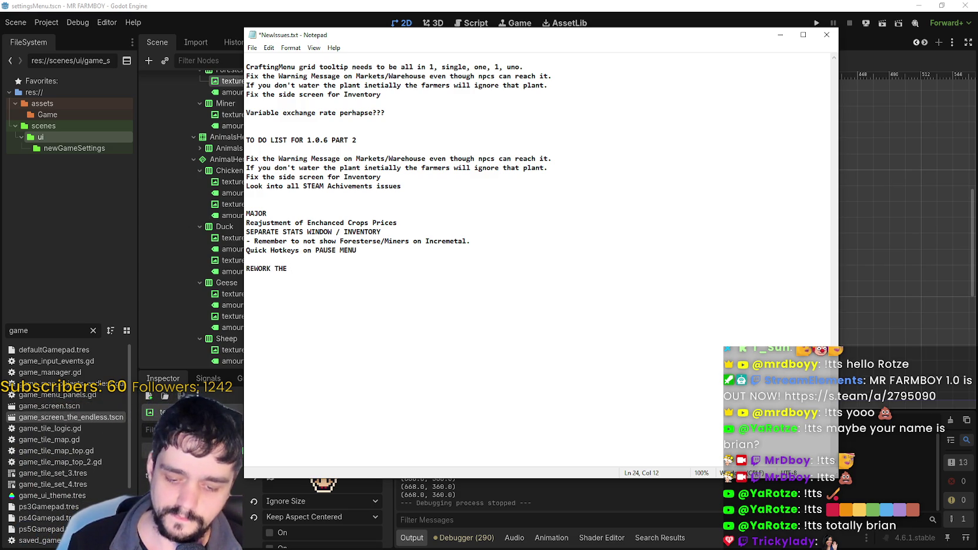
type("KING RTA")
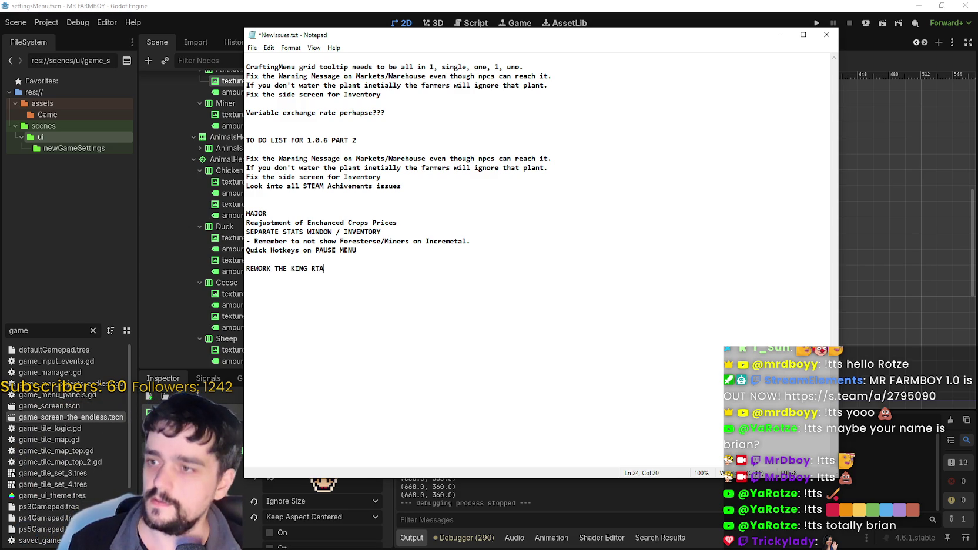
key("BackSpace")
key("BackSpace")
key("BackSpace")
type("TASK TO BE ")
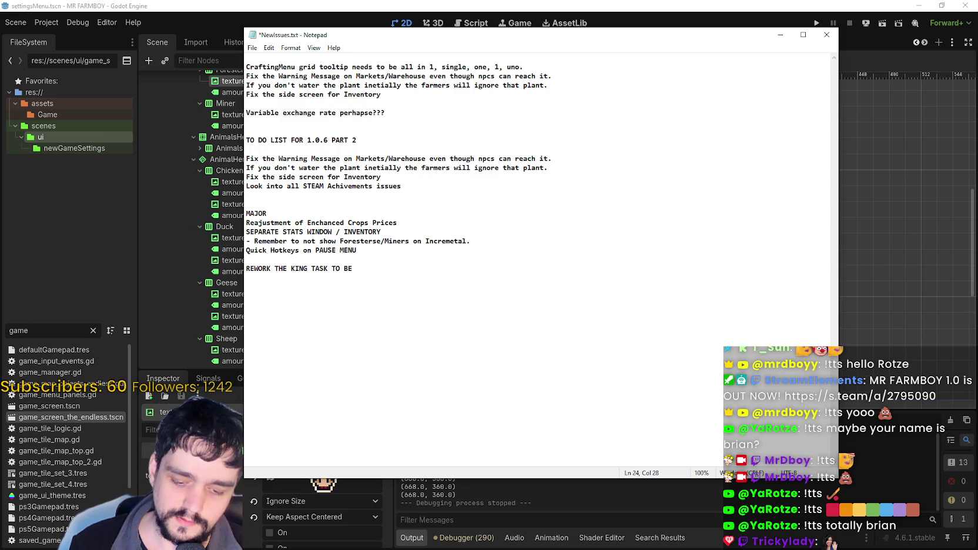
type("IN")
key("BackSpace")
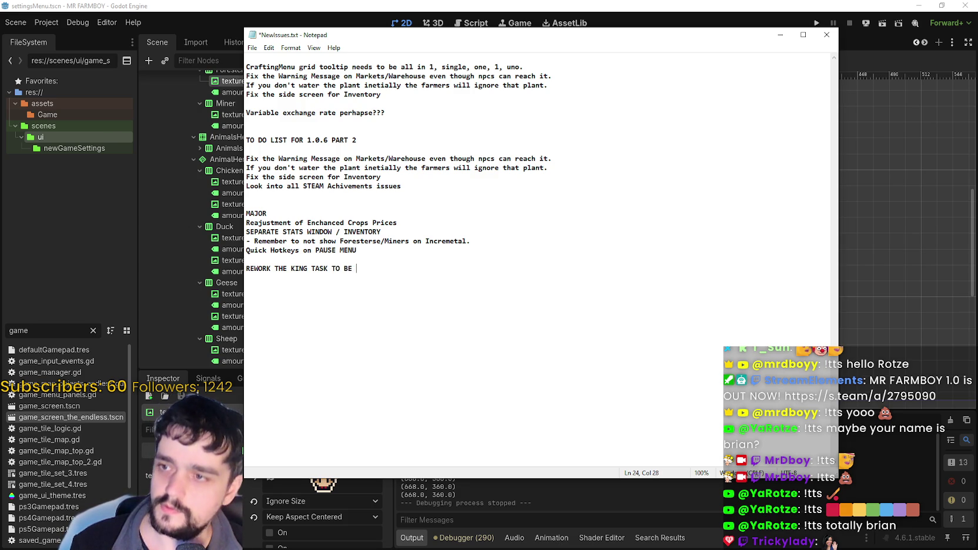
type("IN STAGES")
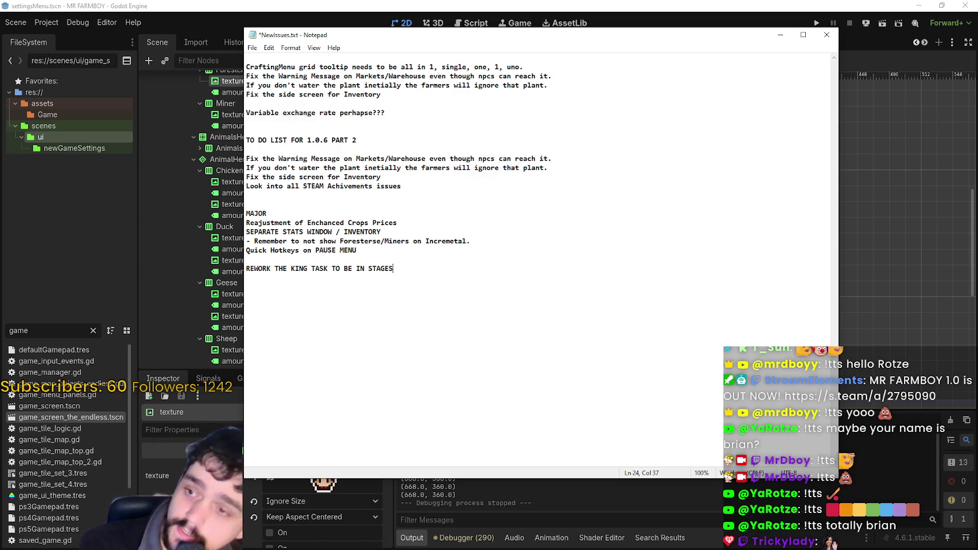
Save NewIssues.txt with Ctrl+S.
key("ctrl+s")
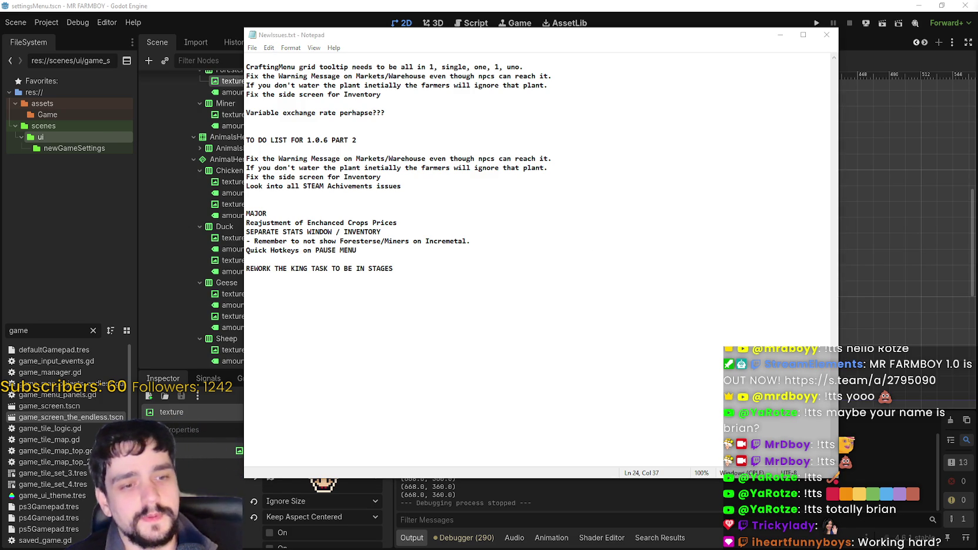
In Steam, open the 'v1.0.6 - Public Test Part 1' post from MR FARMBOY's community hub, maximized.
key("ctrl+a")
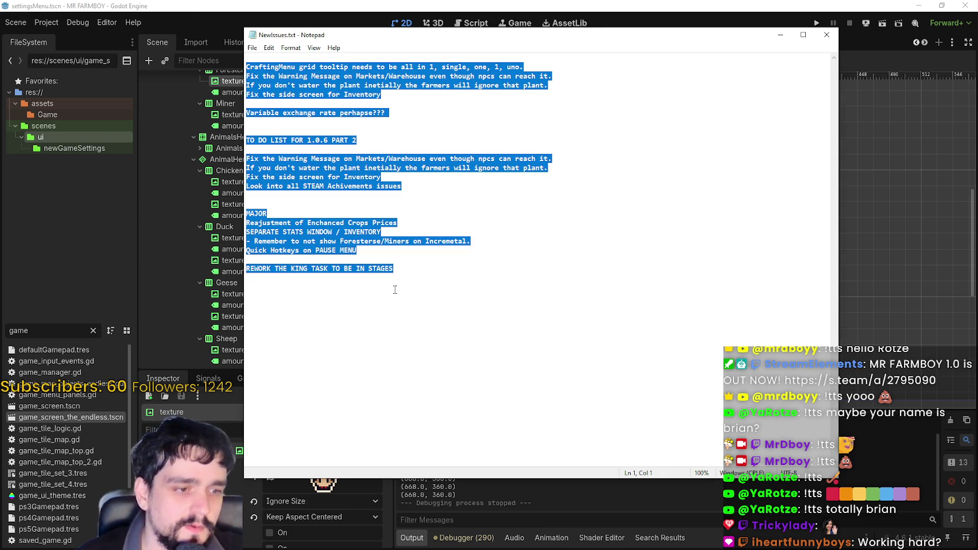
key("alt+Tab")
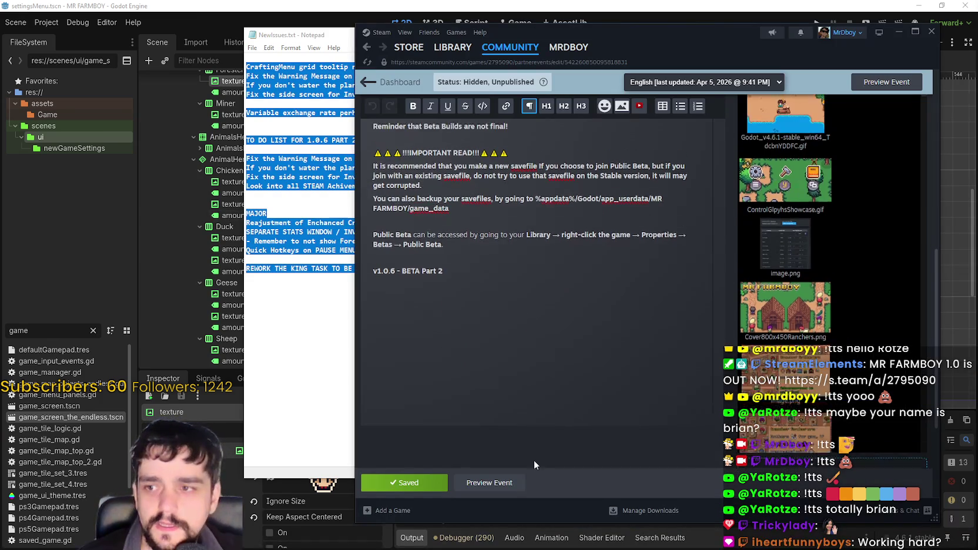
scroll(534, 465, "up", 5)
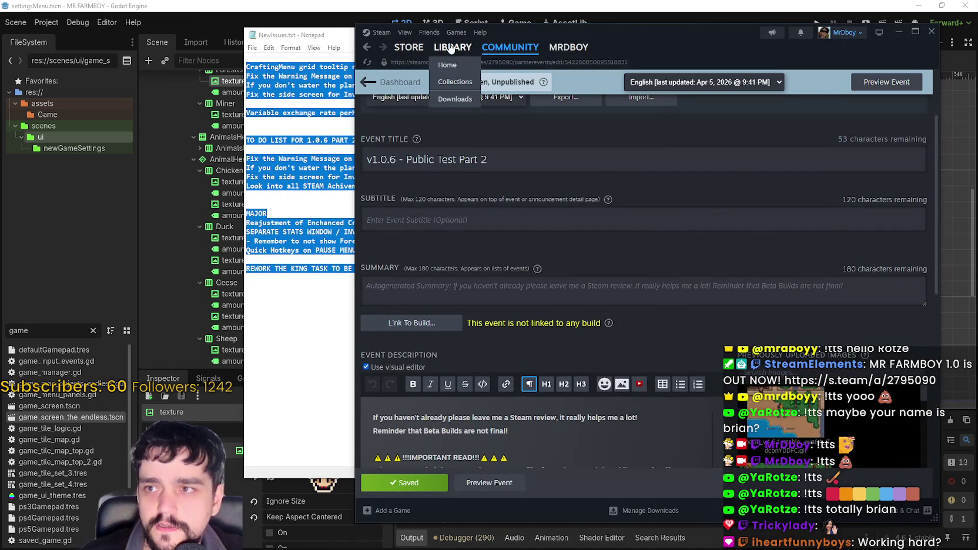
left_click(451, 48)
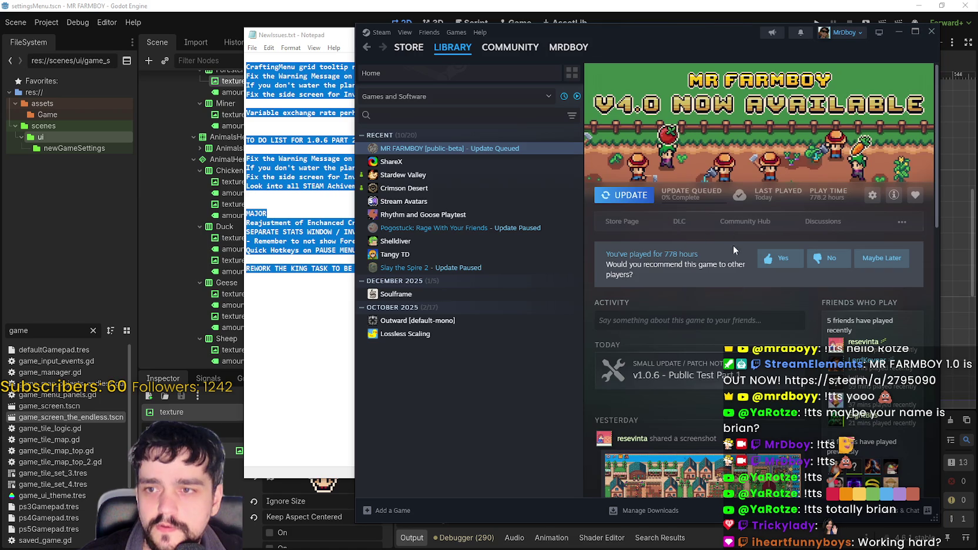
left_click(705, 377)
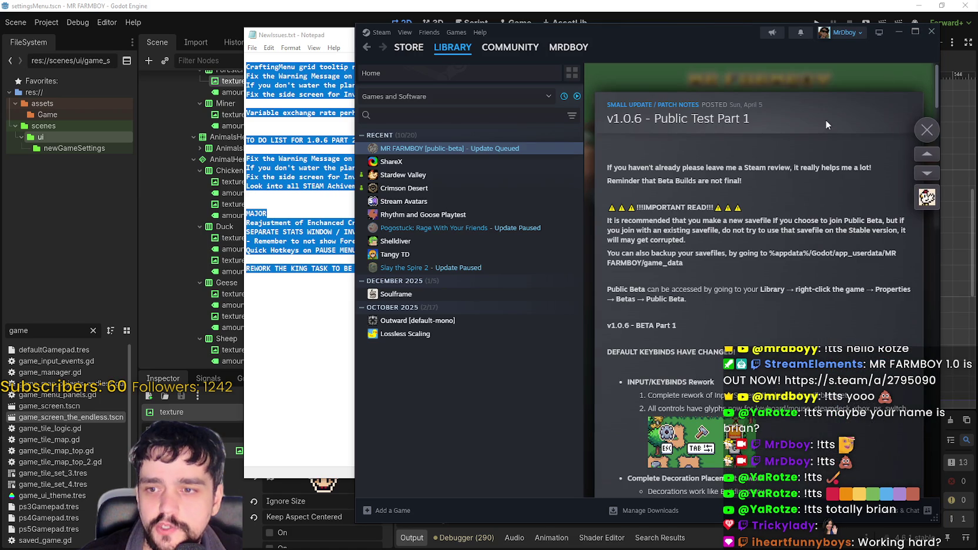
left_click(927, 130)
left_click(744, 222)
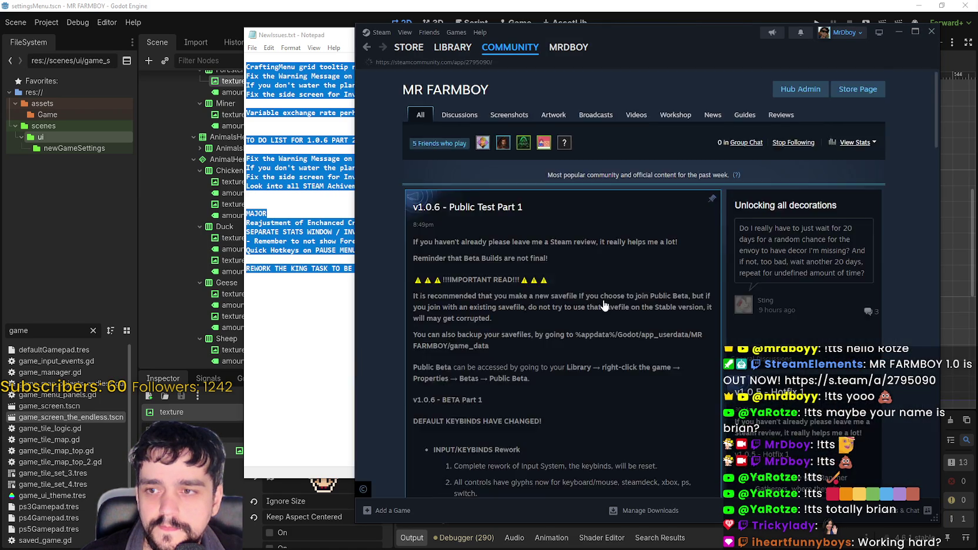
left_click(605, 305)
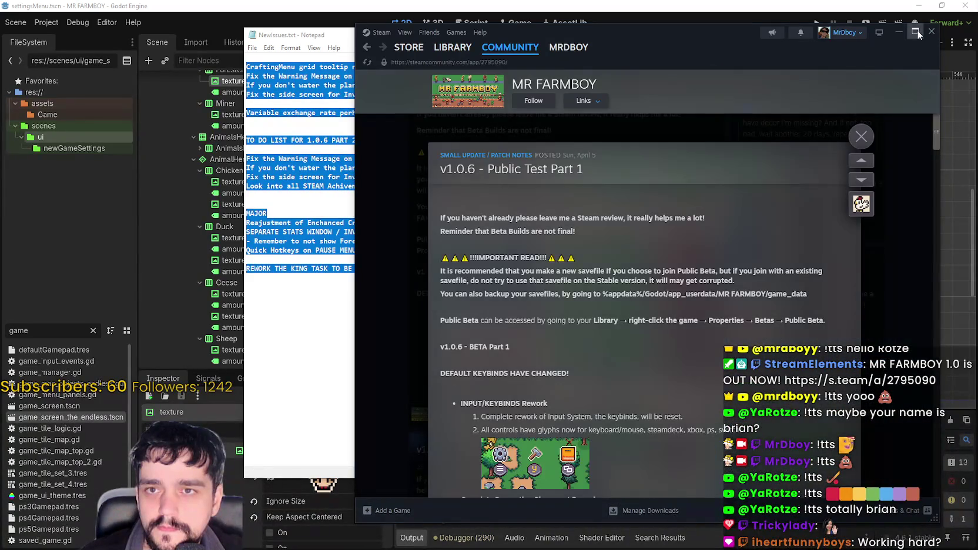
left_click(917, 33)
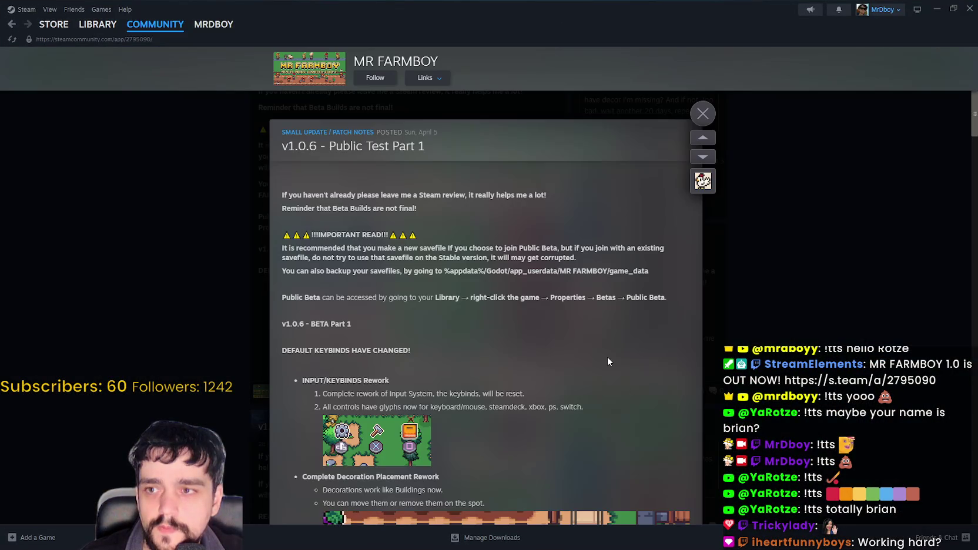
Read the INPUT/KEYBINDS Rework notes, highlighting the controller glyph and supported device lines.
scroll(606, 356, "down", 5)
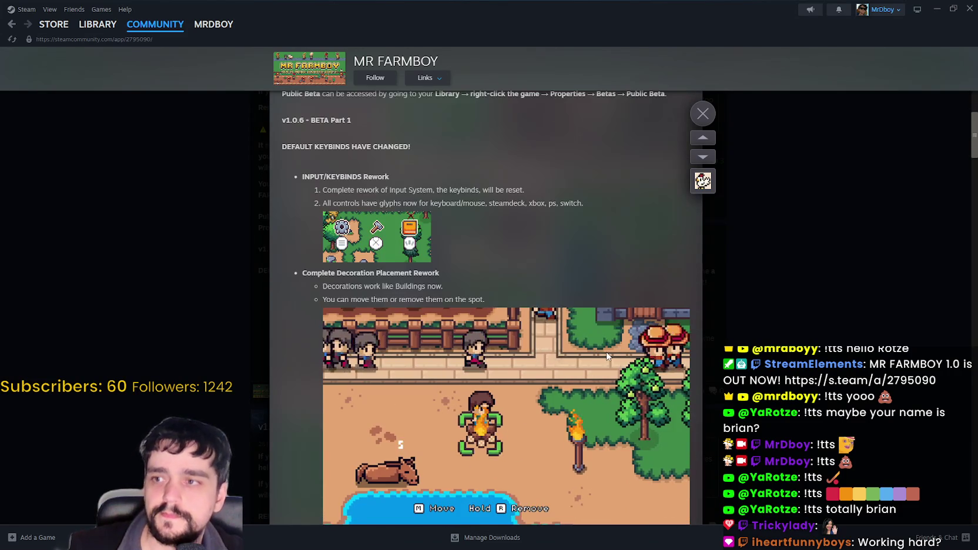
scroll(608, 356, "down", 1)
scroll(396, 253, "up", 1)
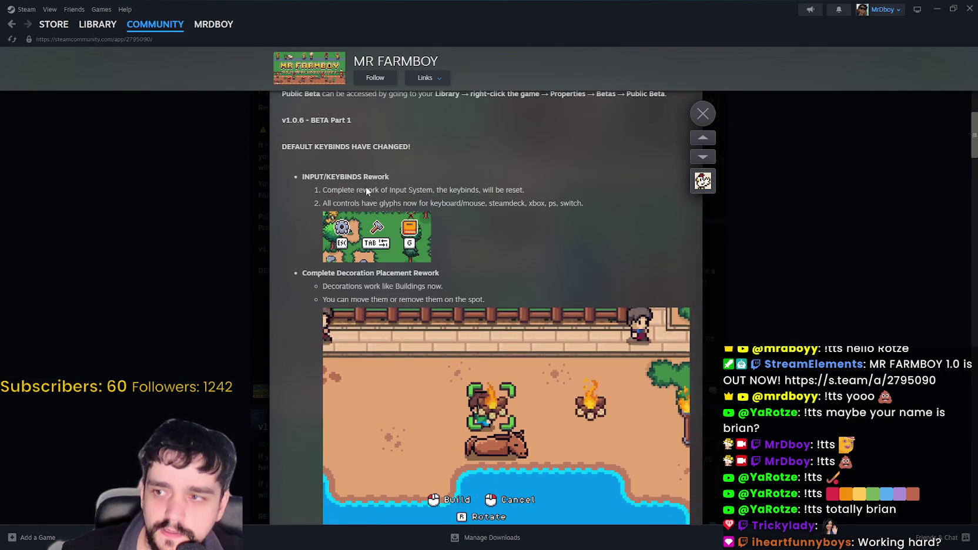
left_click_drag(378, 172, 578, 208)
left_click(510, 258)
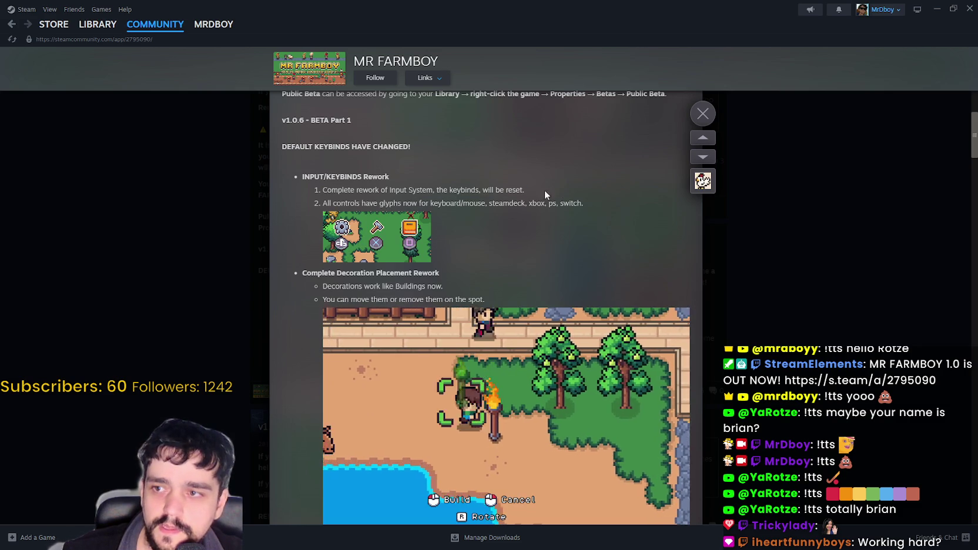
left_click_drag(545, 190, 595, 209)
mouse_move(494, 203)
left_mouse_down()
mouse_move(471, 210)
mouse_move(554, 223)
left_mouse_up()
left_click(546, 256)
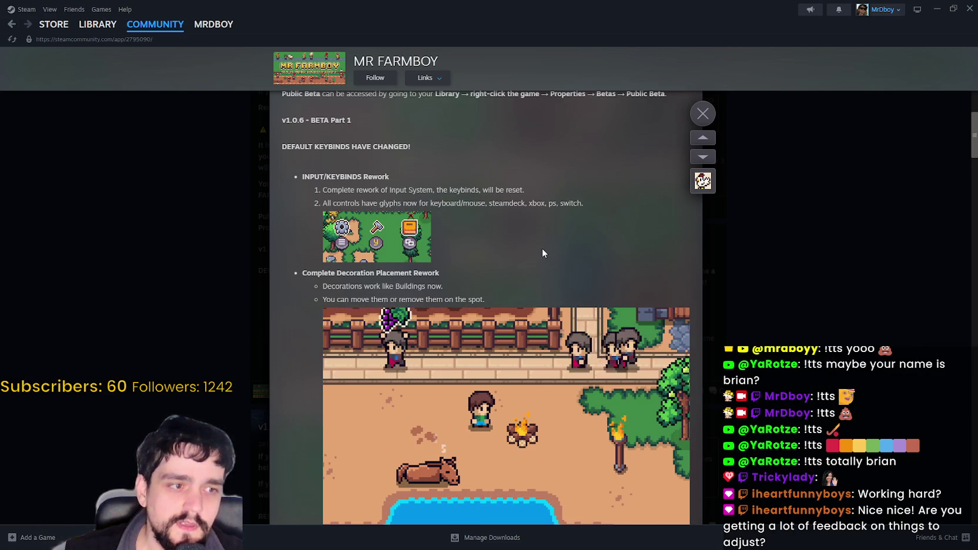
Read the Decoration Placement Rework notes and scroll through the remaining sections.
scroll(541, 253, "down", 2)
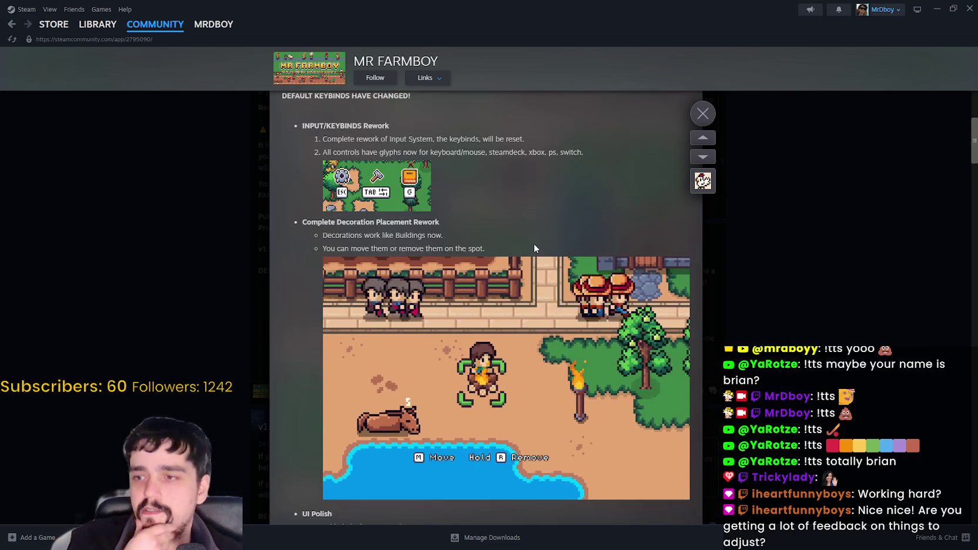
mouse_move(302, 170)
left_mouse_down()
mouse_move(505, 188)
mouse_move(506, 198)
left_mouse_up()
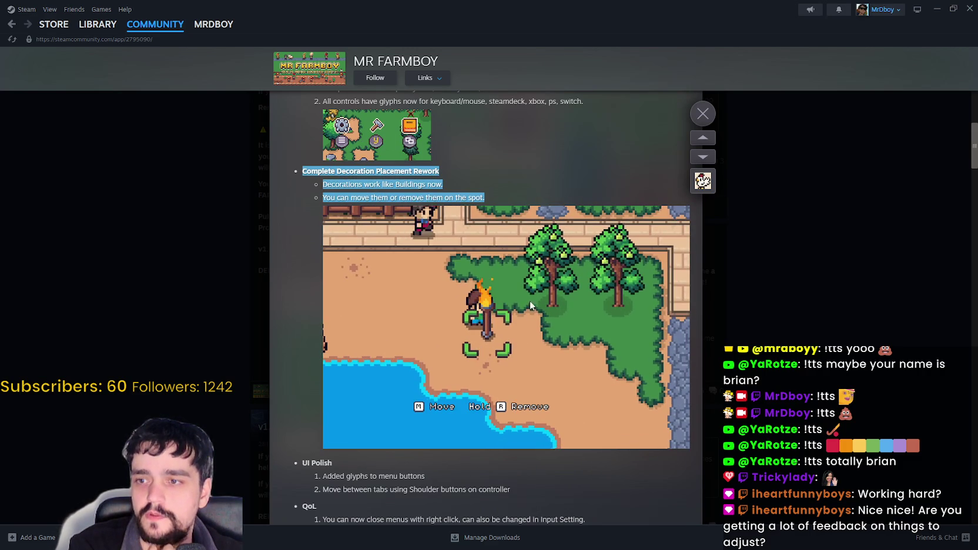
scroll(517, 430, "down", 3)
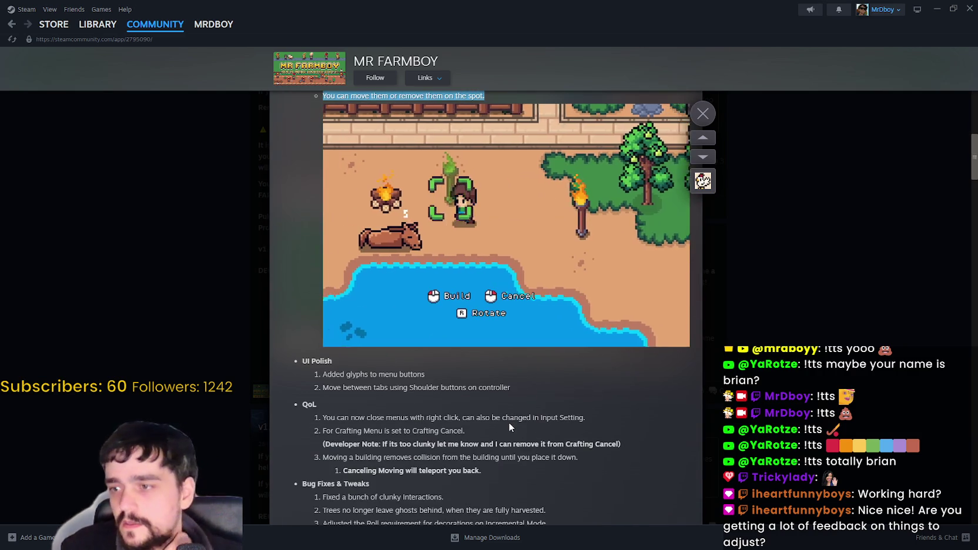
scroll(508, 422, "up", 1)
scroll(506, 413, "down", 1)
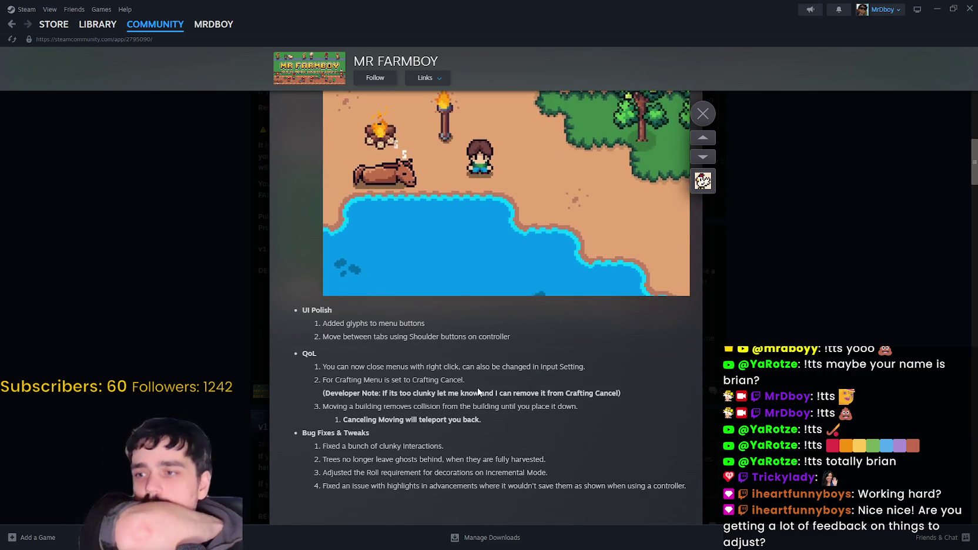
scroll(478, 392, "down", 3)
scroll(500, 371, "up", 15)
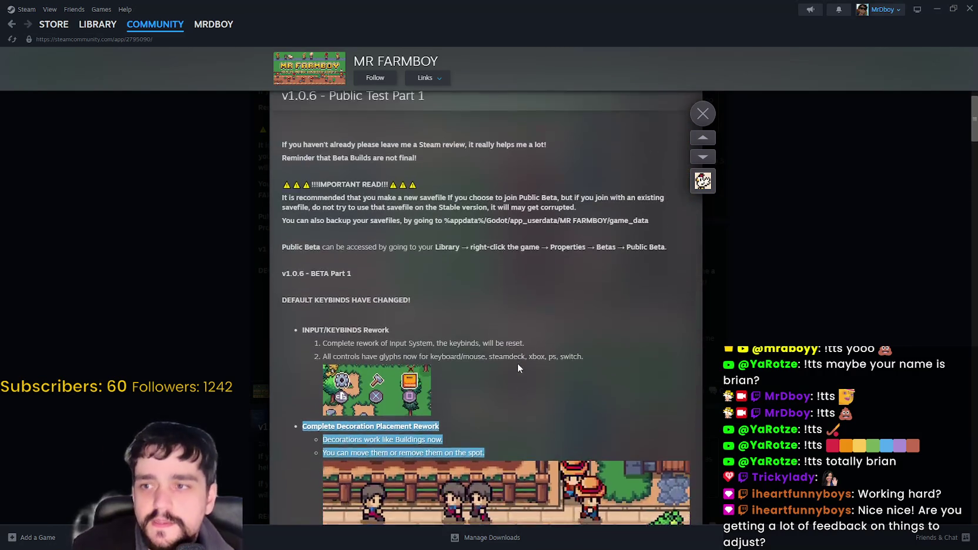
left_click(938, 7)
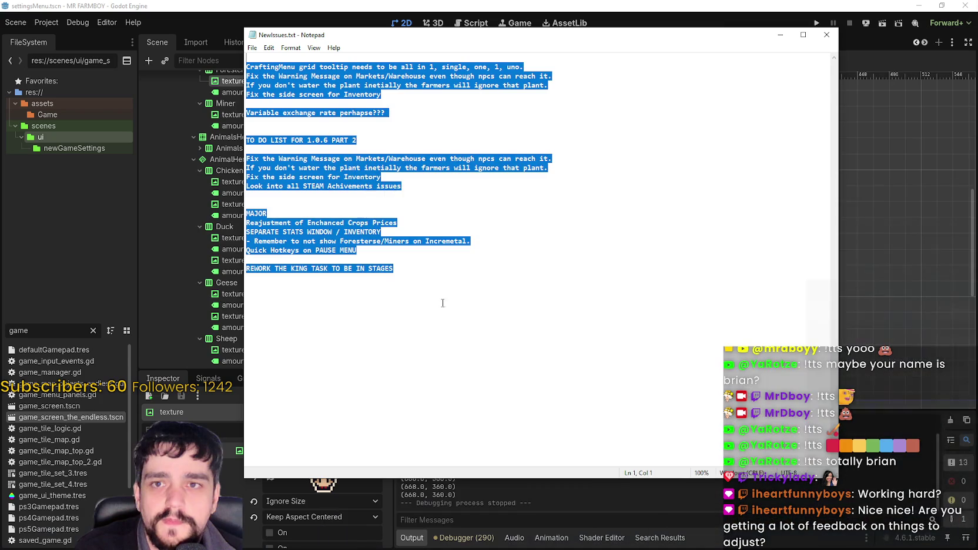